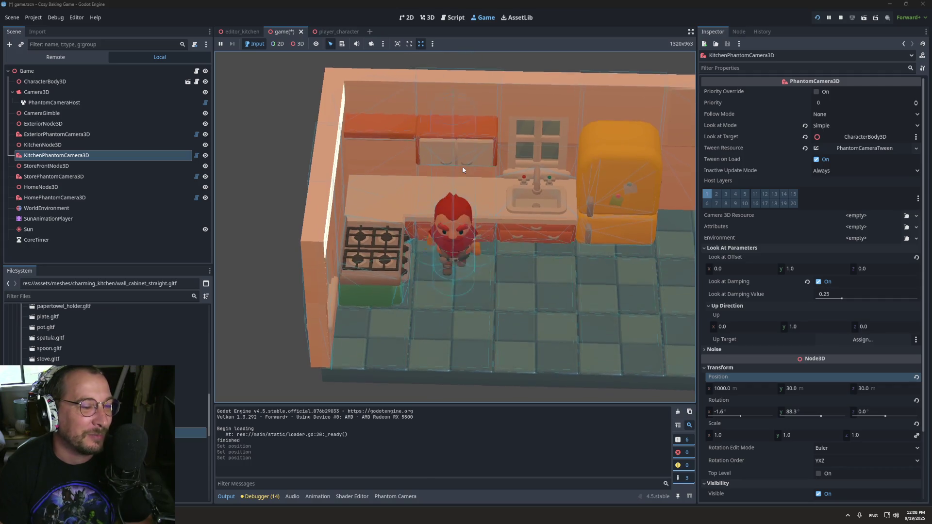
- Walk the character back and forth between the camera and the counter to test the counter collision
{"action": "key", "text": "Up"}
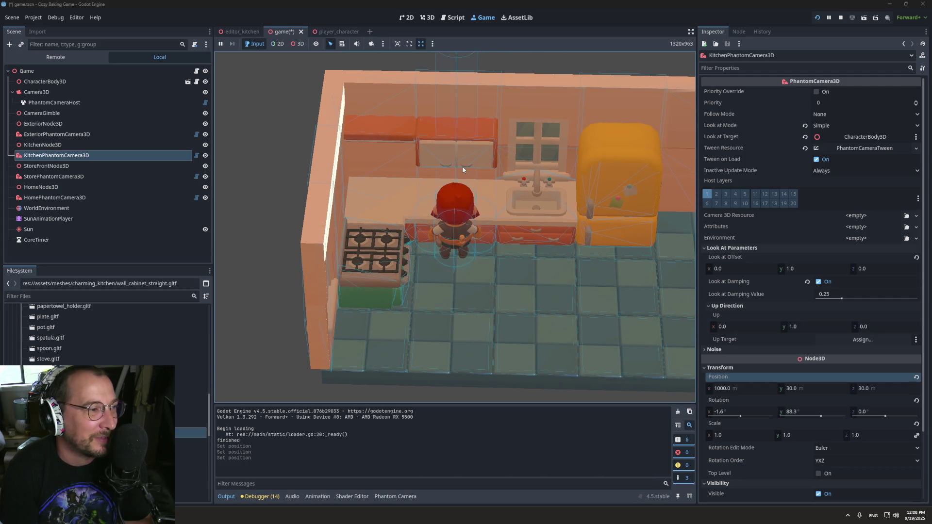
{"action": "key", "text": "Down"}
{"action": "key", "text": "Up"}
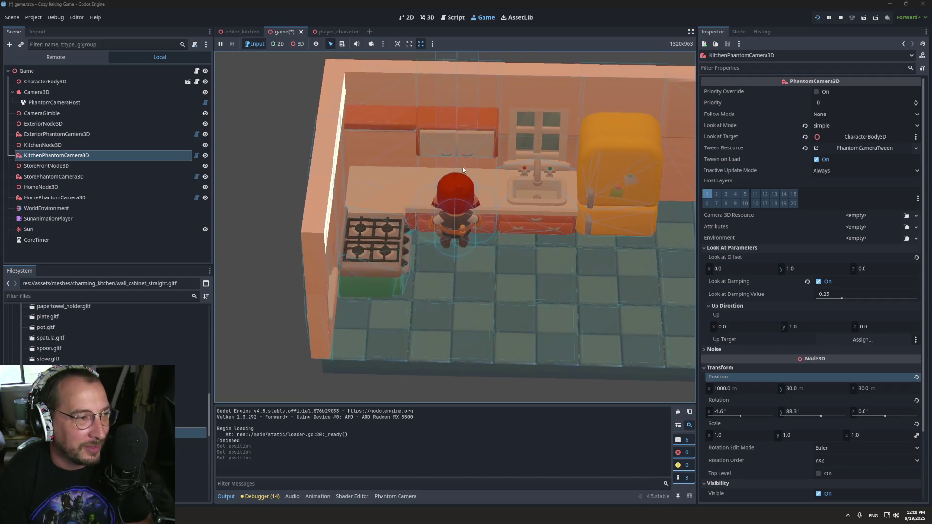
{"action": "key", "text": "Down"}
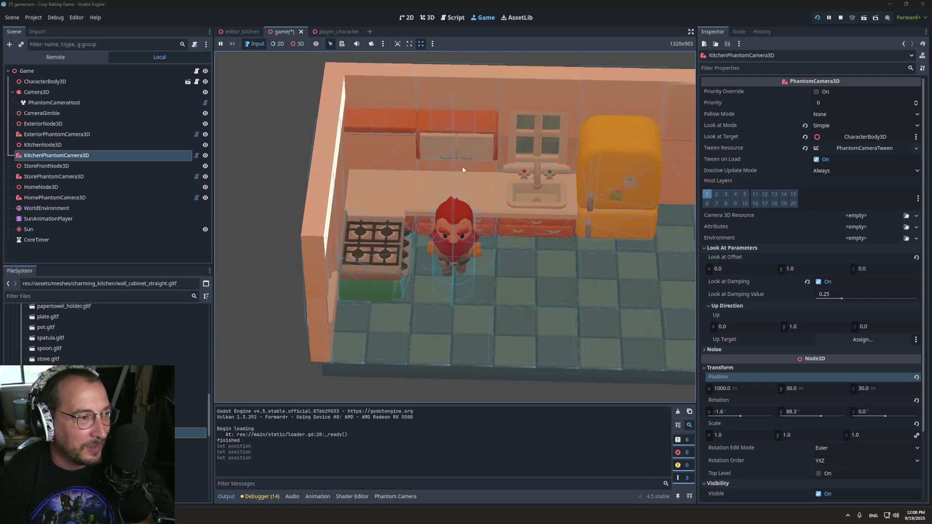
{"action": "key", "text": "Up"}
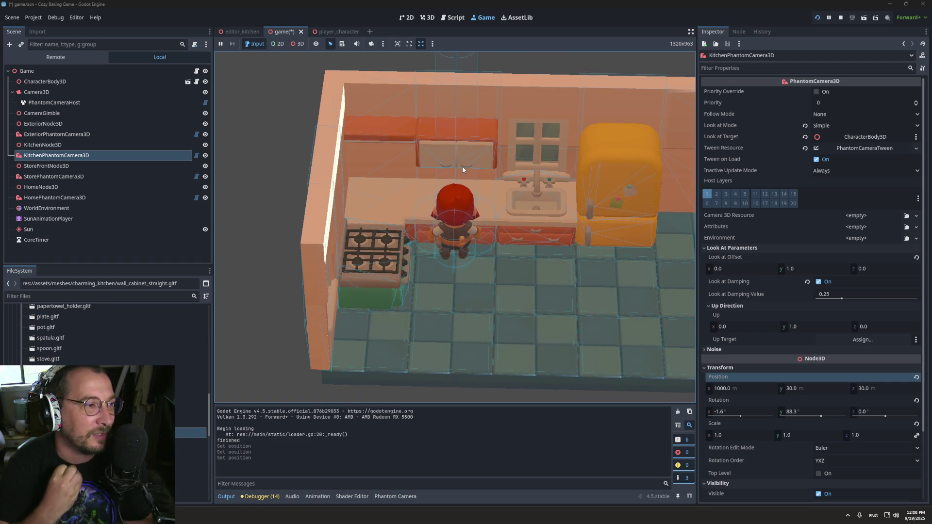
{"action": "key", "text": "Down"}
{"action": "key", "text": "Up"}
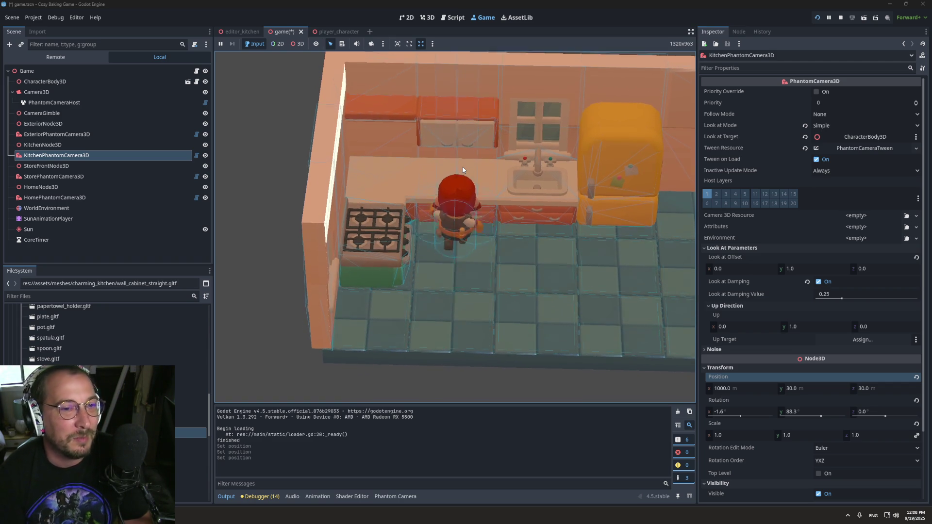
- Move the character left and right along the counter into the stove and sink, then toward the camera
{"action": "key", "text": "Left"}
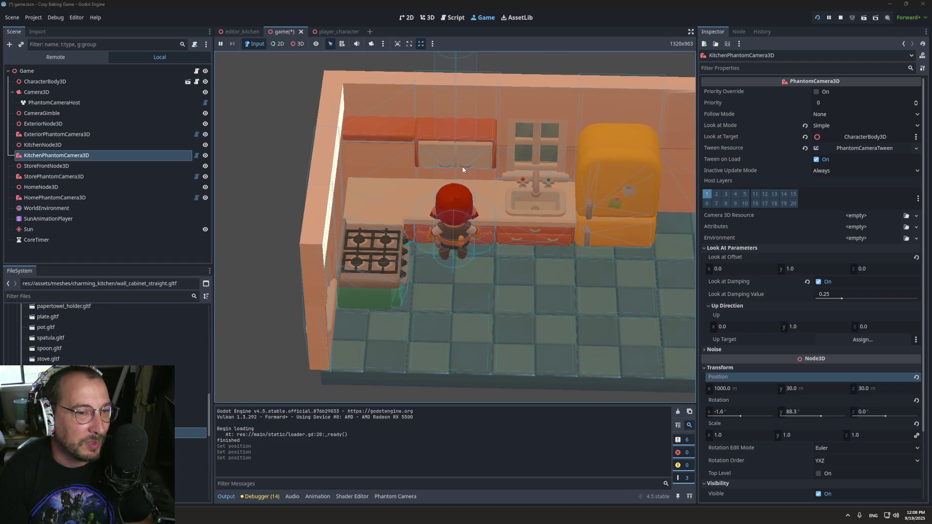
{"action": "key", "text": "Right"}
{"action": "key", "text": "Left"}
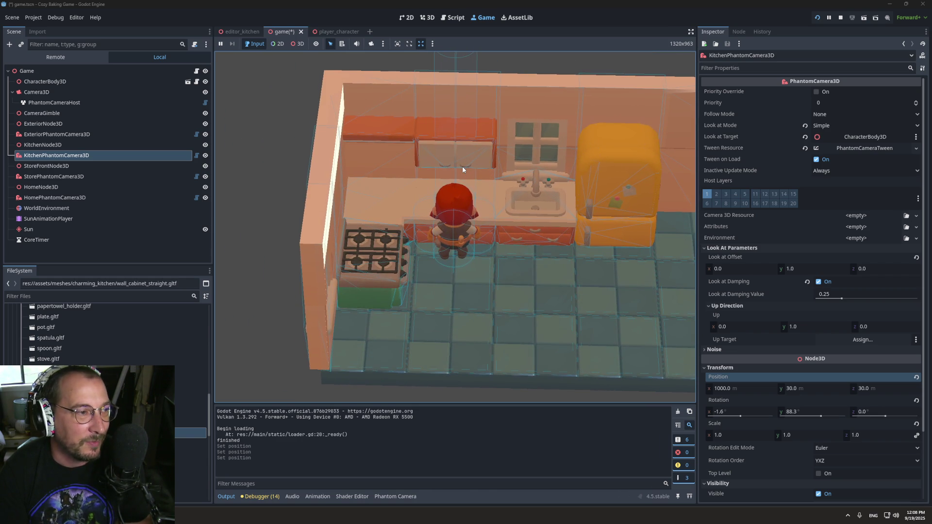
{"action": "key", "text": "Down"}
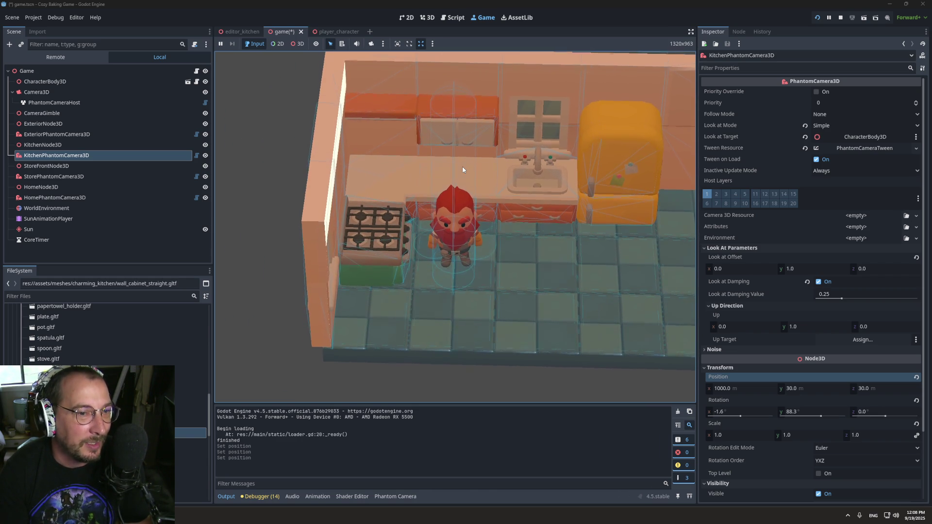
{"action": "key", "text": "Left"}
{"action": "key", "text": "Up"}
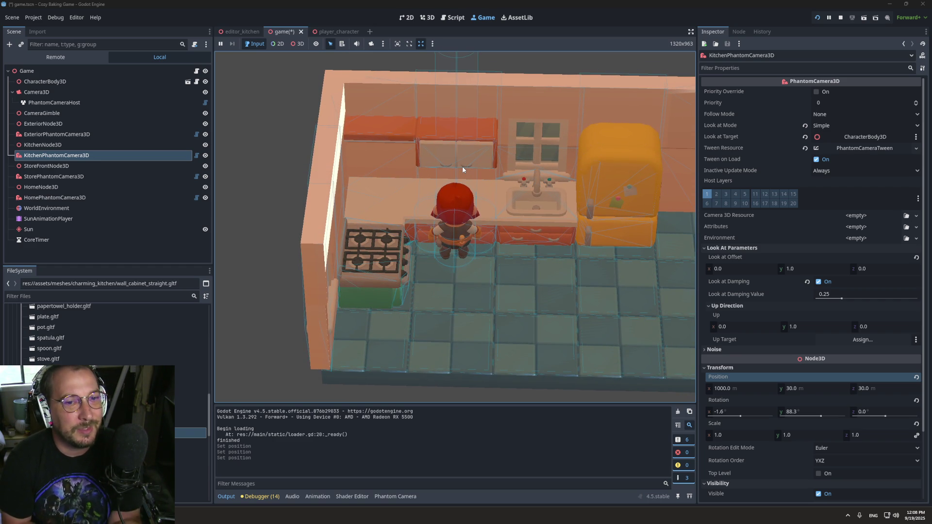
{"action": "key", "text": "s"}
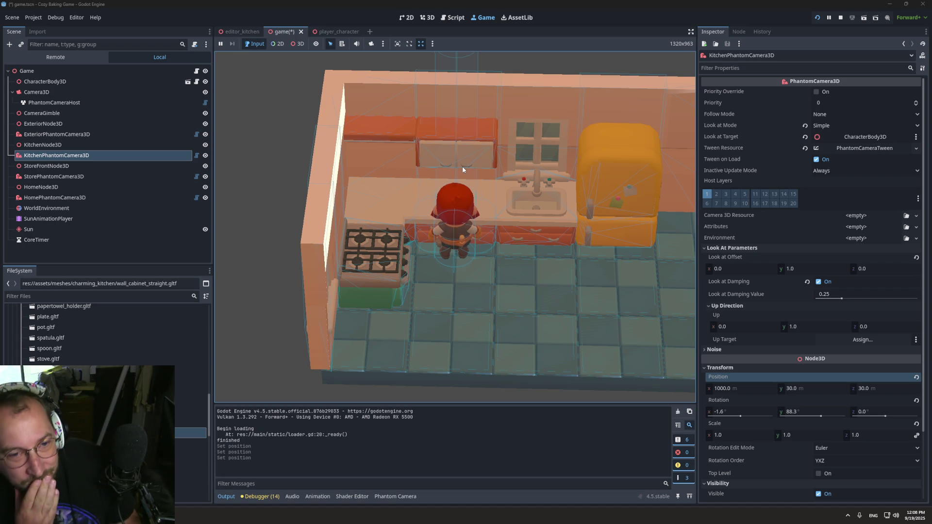
{"action": "key", "text": "w"}
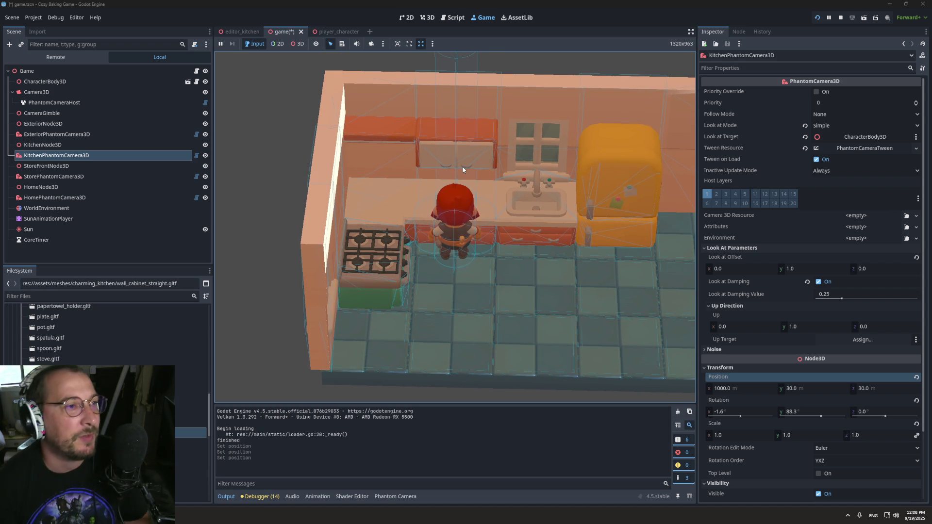
{"action": "key", "text": "s"}
{"action": "left_click", "coordinate": [326, 31]}
- Review the player_character scene's nodes, then return to the game scene and save it with Ctrl+S
{"action": "left_click", "coordinate": [284, 32]}
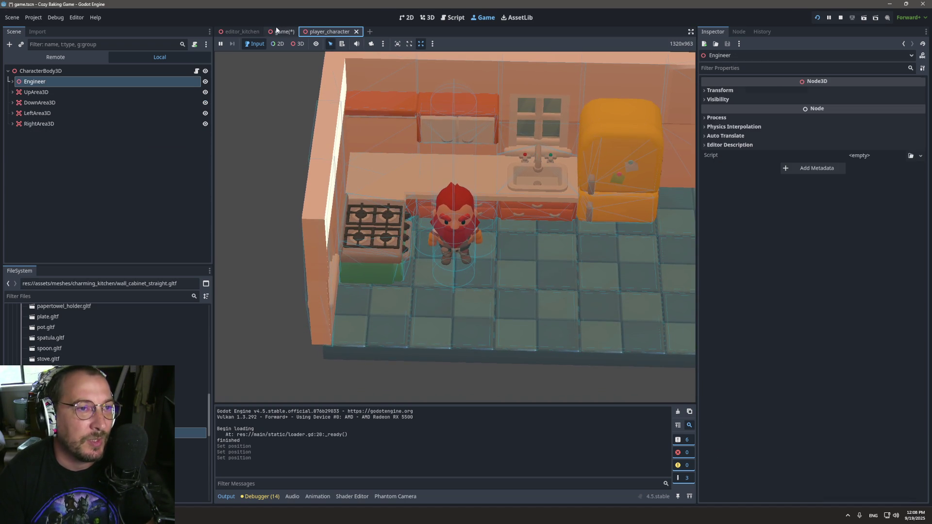
{"action": "left_click", "coordinate": [335, 32]}
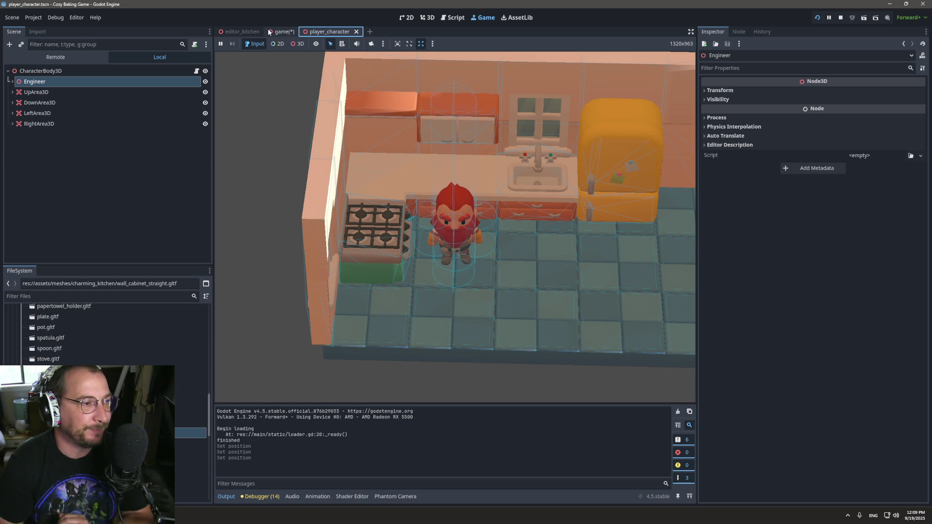
{"action": "left_click", "coordinate": [269, 32]}
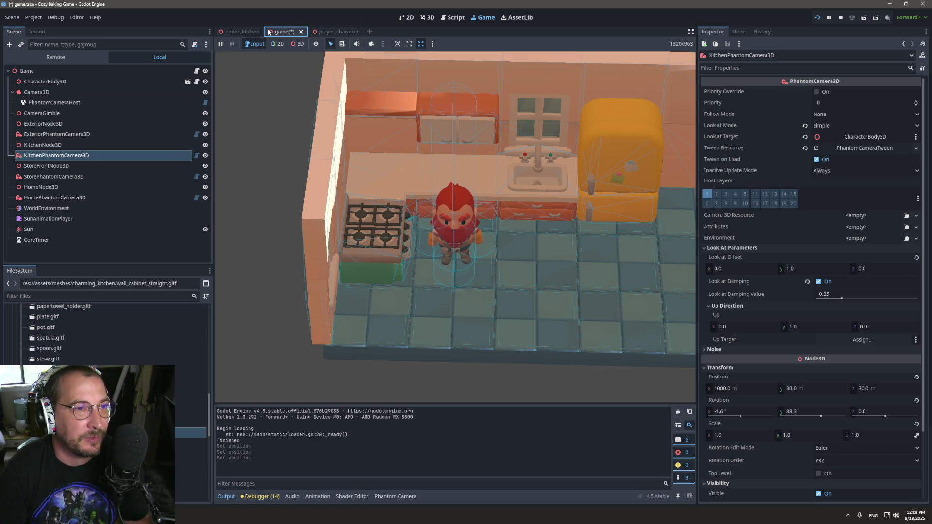
{"action": "key", "text": "ctrl+s"}
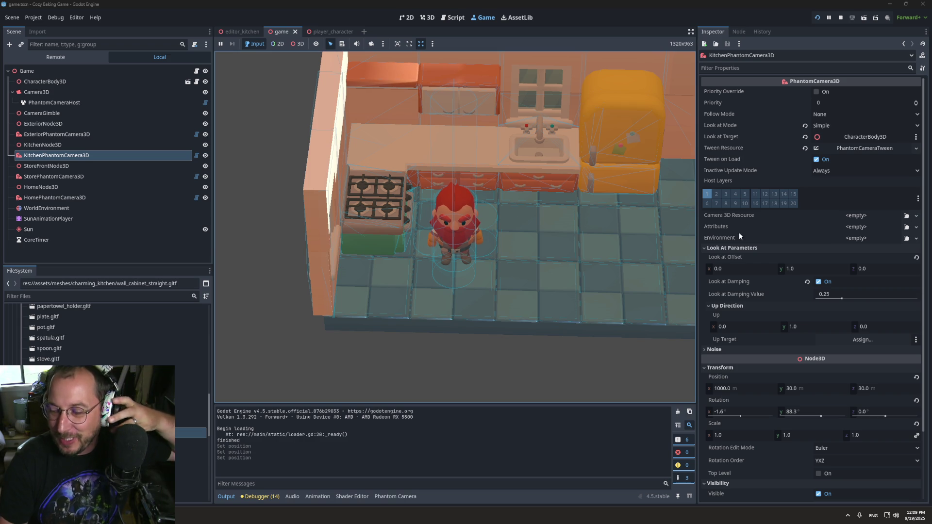
{"action": "left_click", "coordinate": [570, 245]}
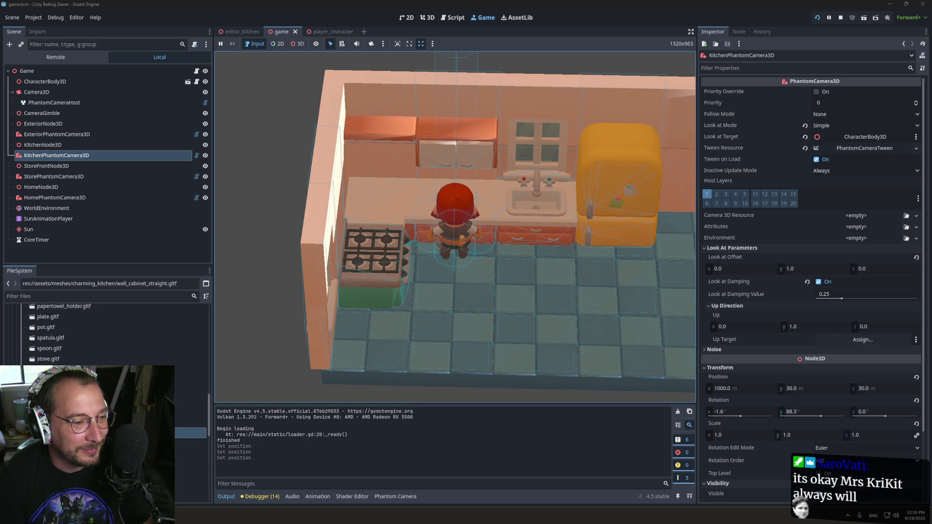
- Walk the character toward the camera and back to the counter several times with S and W
{"action": "scroll", "coordinate": [107, 335], "scroll_direction": "up", "scroll_amount": 10}
{"action": "scroll", "coordinate": [106, 335], "scroll_direction": "up", "scroll_amount": 5}
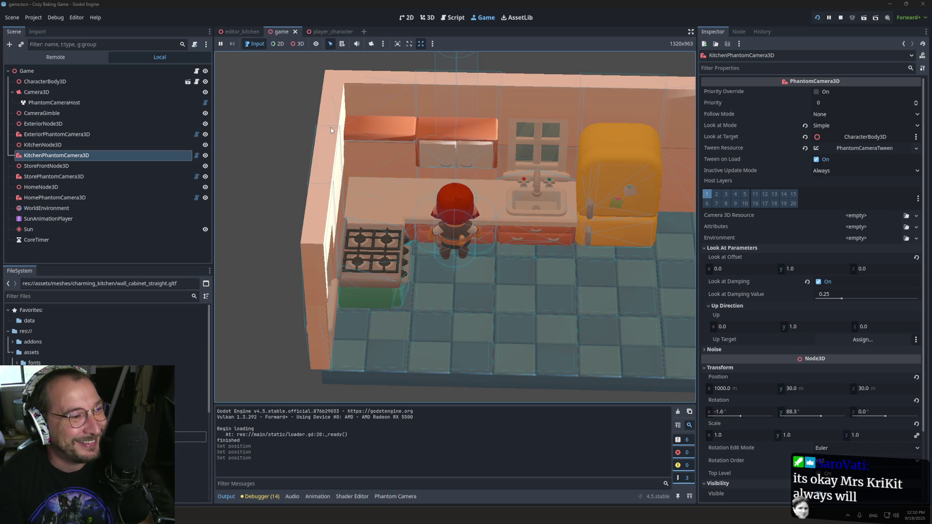
{"action": "key", "text": "s"}
{"action": "key", "text": "w"}
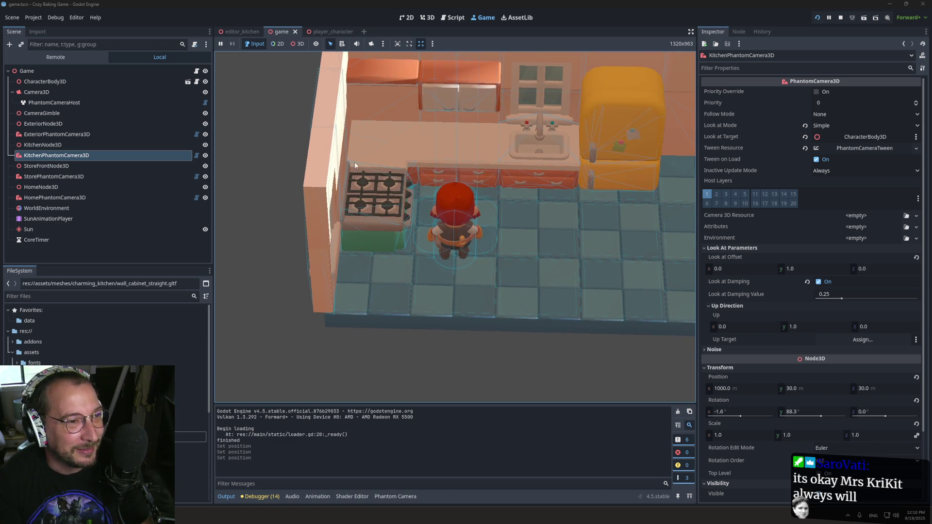
{"action": "key", "text": "s"}
{"action": "key", "text": "w"}
{"action": "key", "text": "s"}
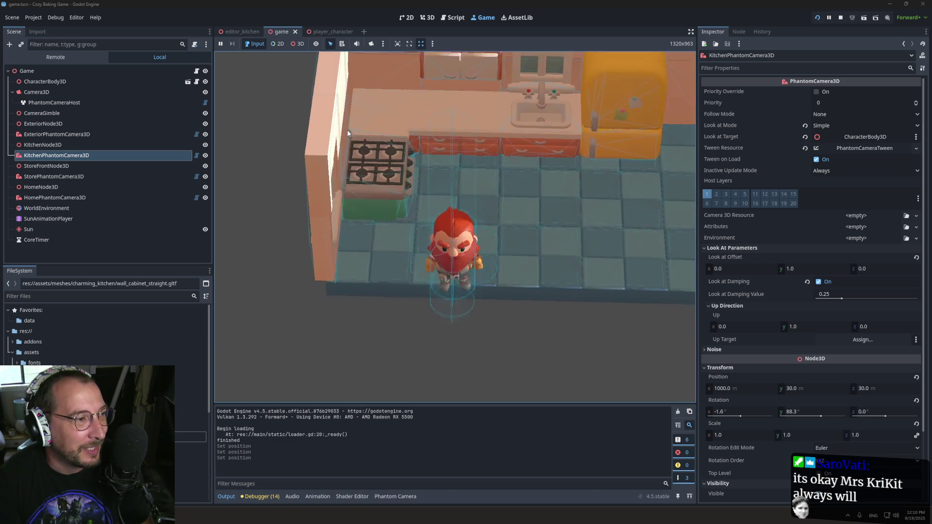
{"action": "key", "text": "w"}
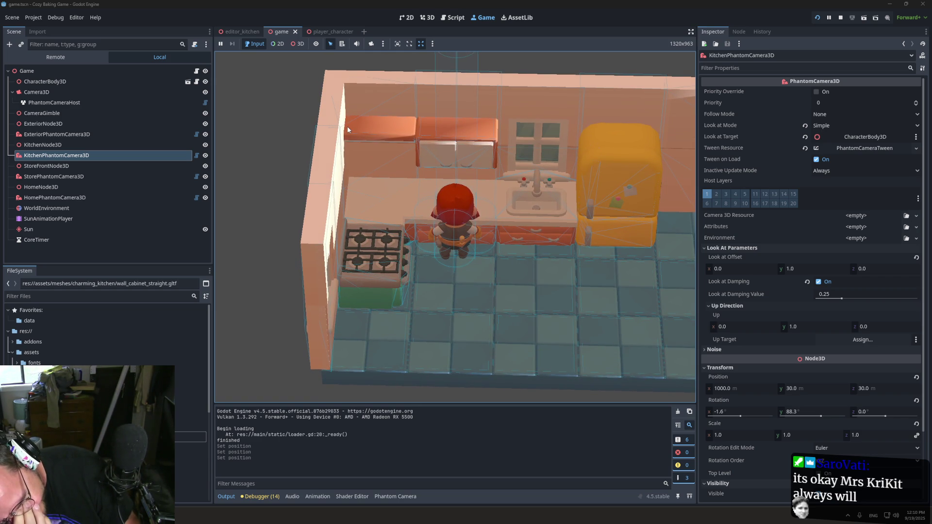
{"action": "key", "text": "s"}
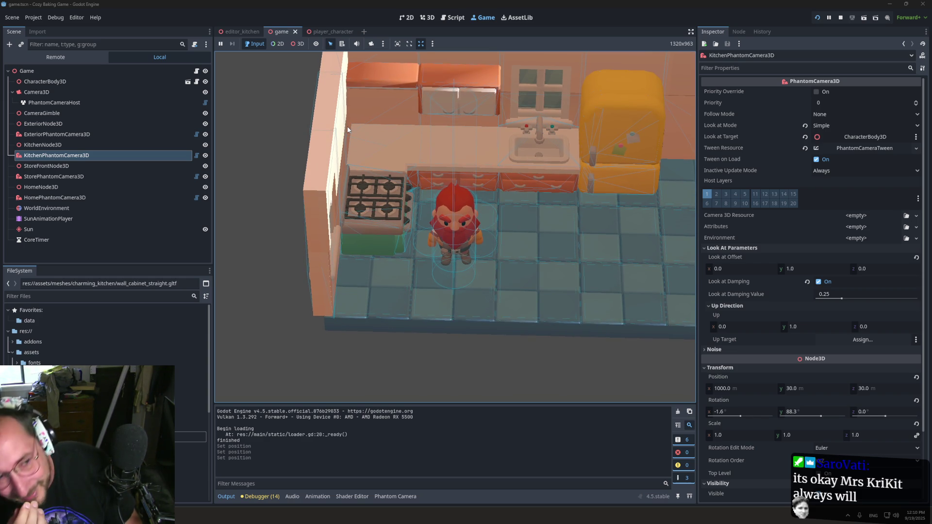
- Open the Game node's game.gd script in the script editor
{"action": "left_click", "coordinate": [197, 71]}
{"action": "scroll", "coordinate": [506, 109], "scroll_direction": "up", "scroll_amount": 5}
{"action": "scroll", "coordinate": [506, 110], "scroll_direction": "up", "scroll_amount": 5}
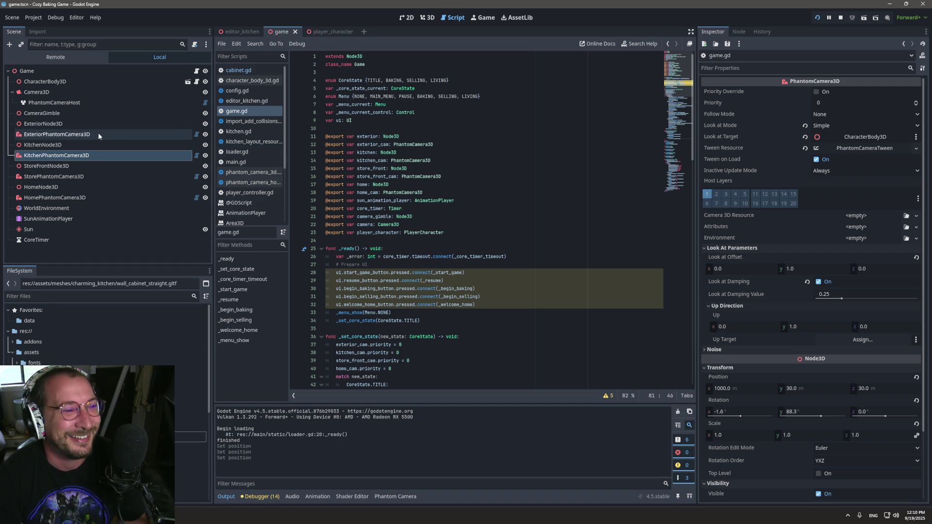
- Copy the player_character name and paste it onto a new line 33 inside _ready in game.gd
{"action": "left_click", "coordinate": [197, 81]}
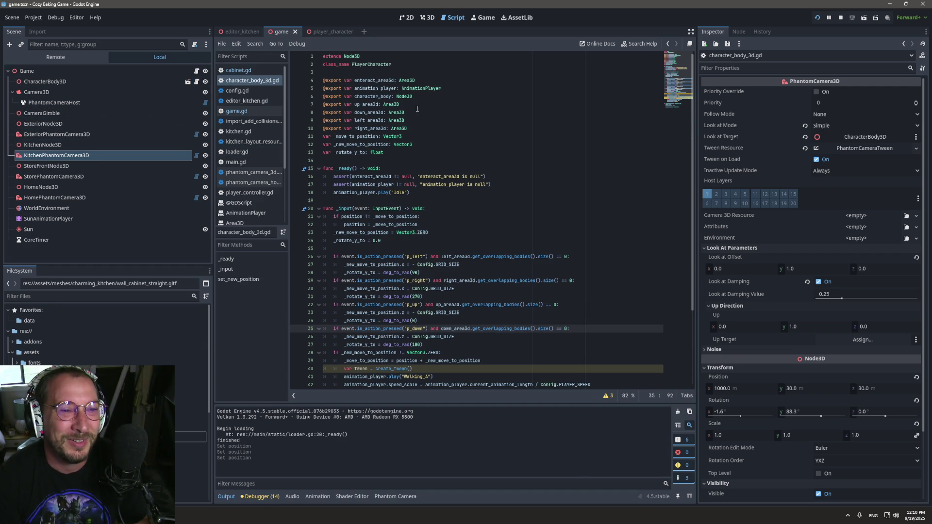
{"action": "double_click", "coordinate": [373, 80]}
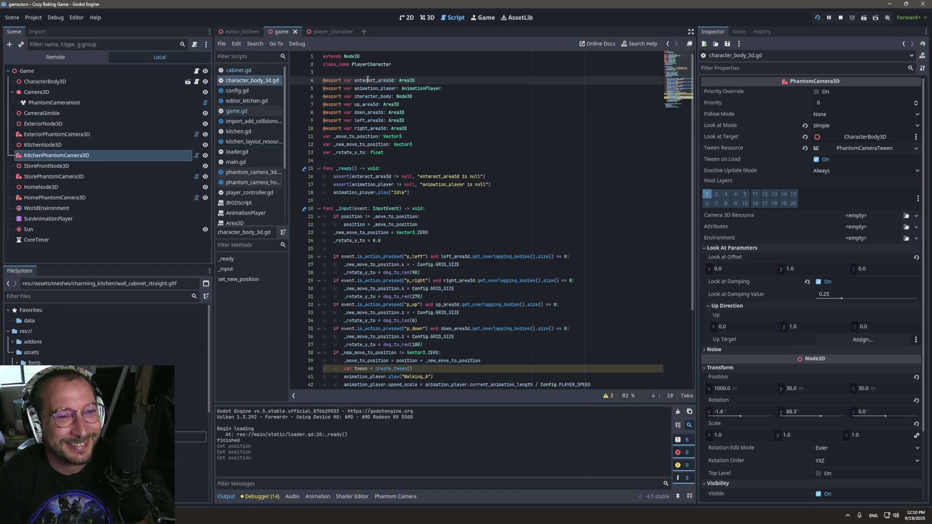
{"action": "left_click", "coordinate": [197, 71]}
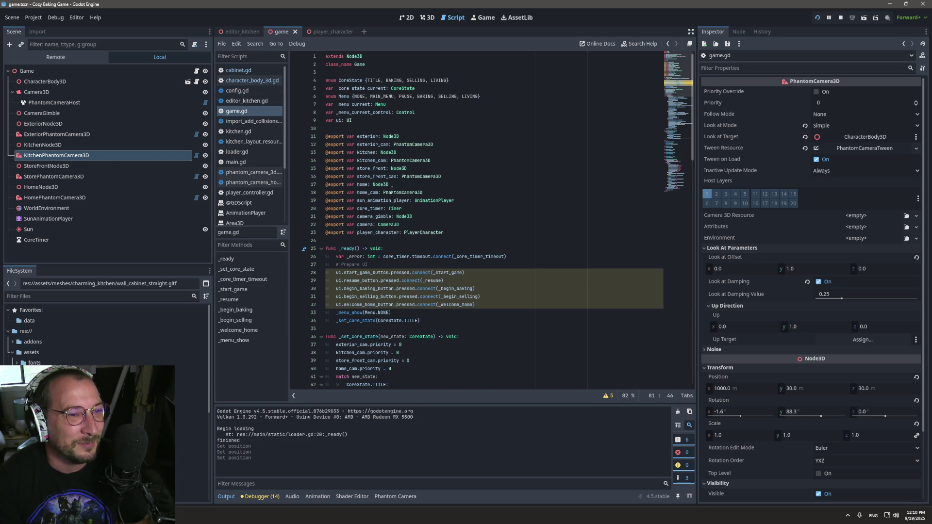
{"action": "scroll", "coordinate": [478, 275], "scroll_direction": "down", "scroll_amount": 2}
{"action": "left_click", "coordinate": [505, 263]}
{"action": "scroll", "coordinate": [506, 260], "scroll_direction": "up", "scroll_amount": 2}
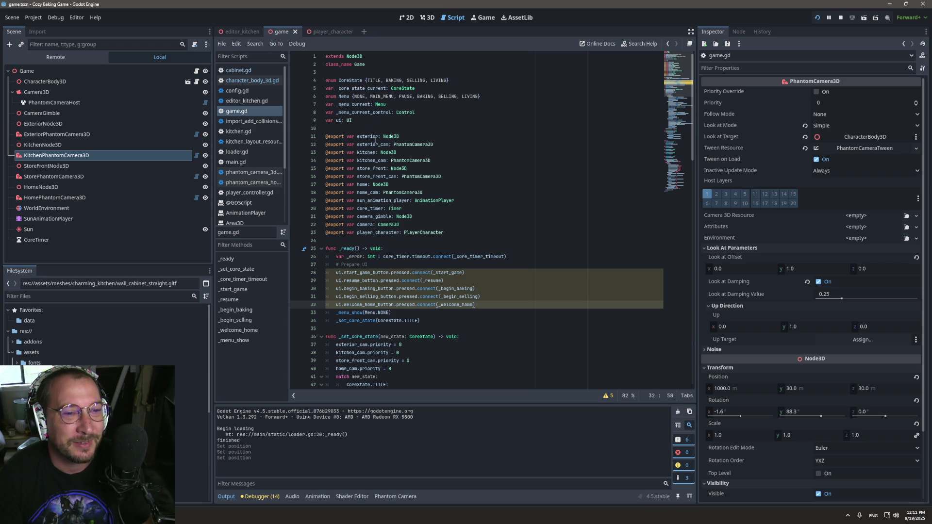
{"action": "double_click", "coordinate": [375, 233]}
{"action": "key", "text": "ctrl+c"}
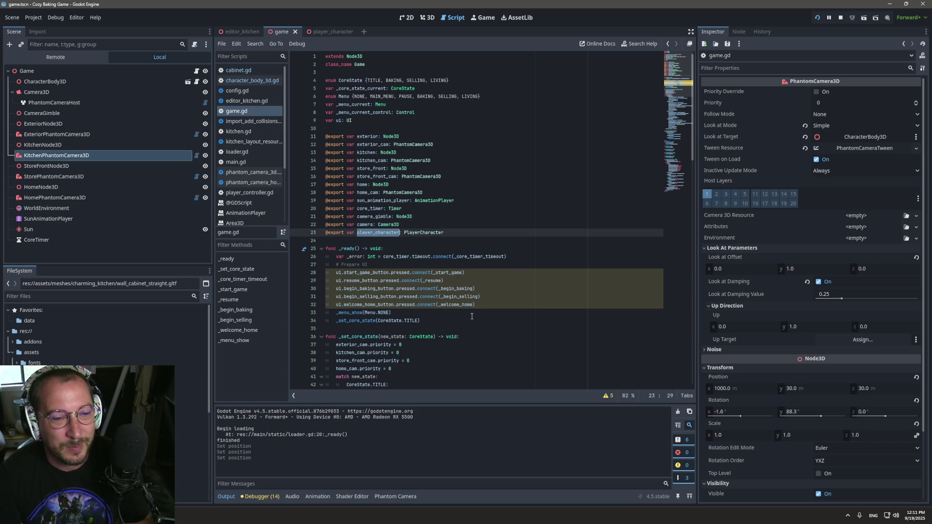
{"action": "left_click", "coordinate": [490, 300]}
{"action": "left_click", "coordinate": [485, 304]}
{"action": "key", "text": "Return"}
{"action": "key", "text": "ctrl+v"}
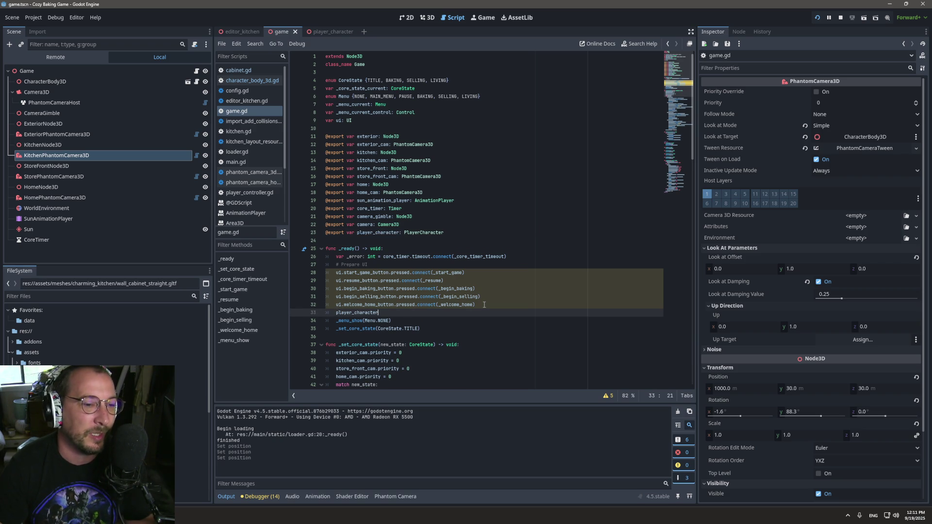
- Complete line 33 as player_character.enteract_area3d.body_entered(_body_entered) and save the scripts
{"action": "left_click", "coordinate": [164, 81]}
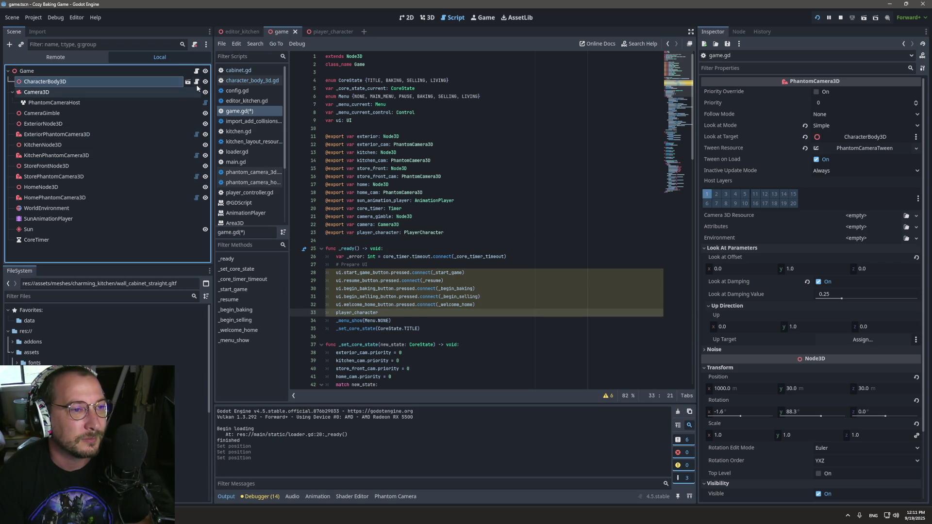
{"action": "left_click", "coordinate": [196, 84]}
{"action": "key", "text": "ctrl+s"}
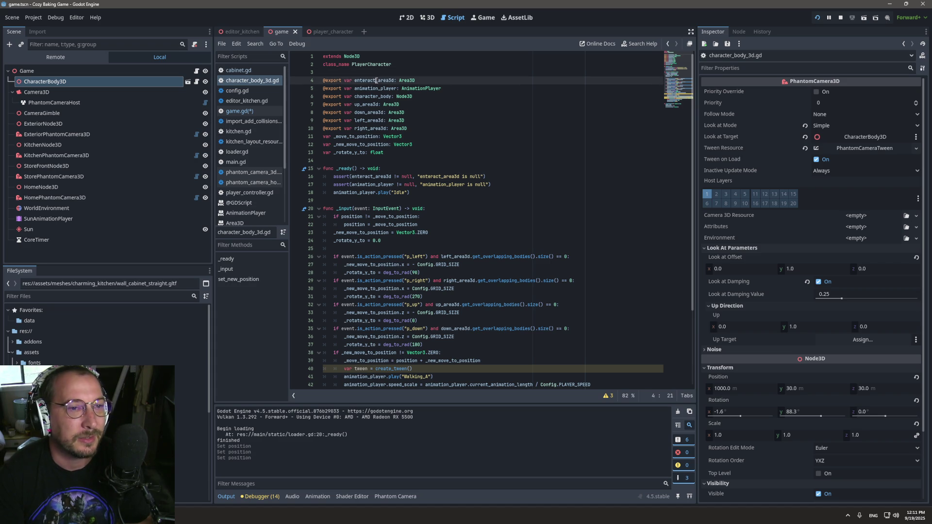
{"action": "left_click", "coordinate": [197, 71]}
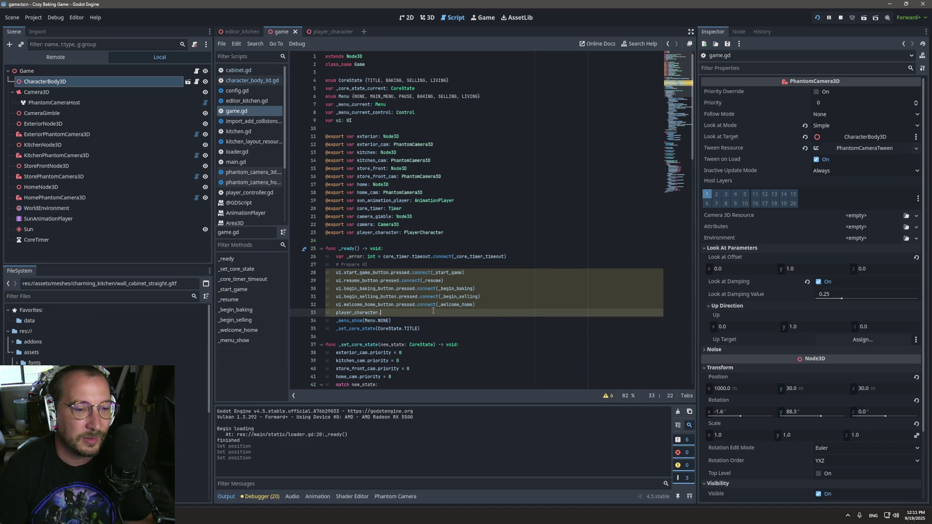
{"action": "type", "text": "enteract_area3d."}
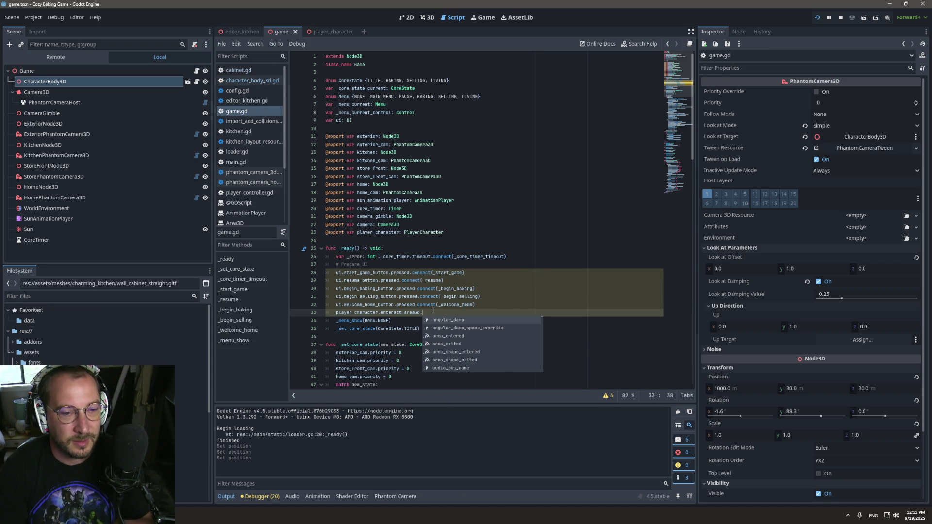
{"action": "type", "text": "bod"}
{"action": "key", "text": "Return"}
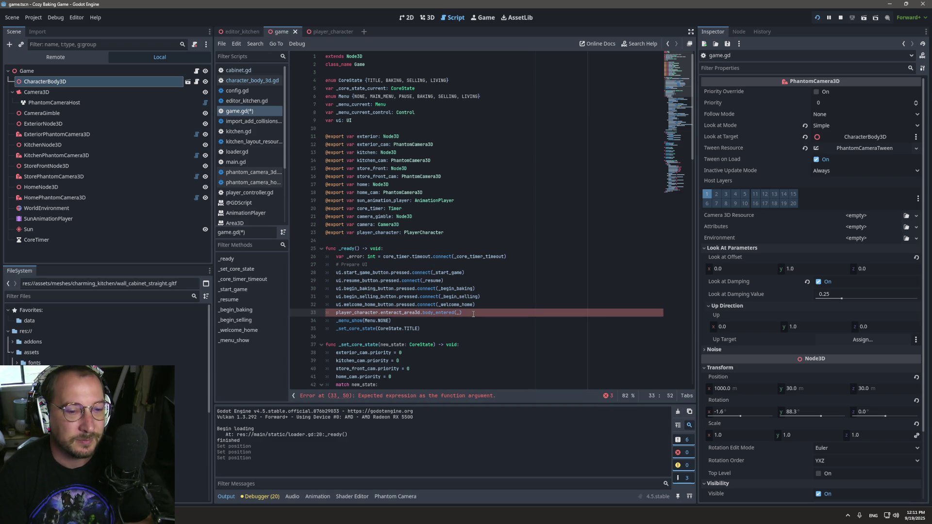
{"action": "key", "text": "BackSpace"}
{"action": "key", "text": "BackSpace"}
{"action": "type", "text": "enter"}
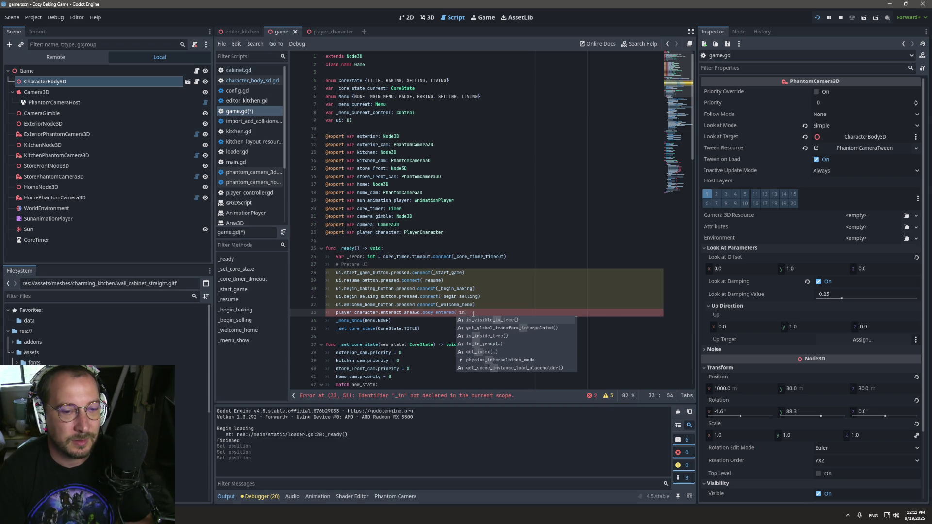
{"action": "type", "text": "cting"}
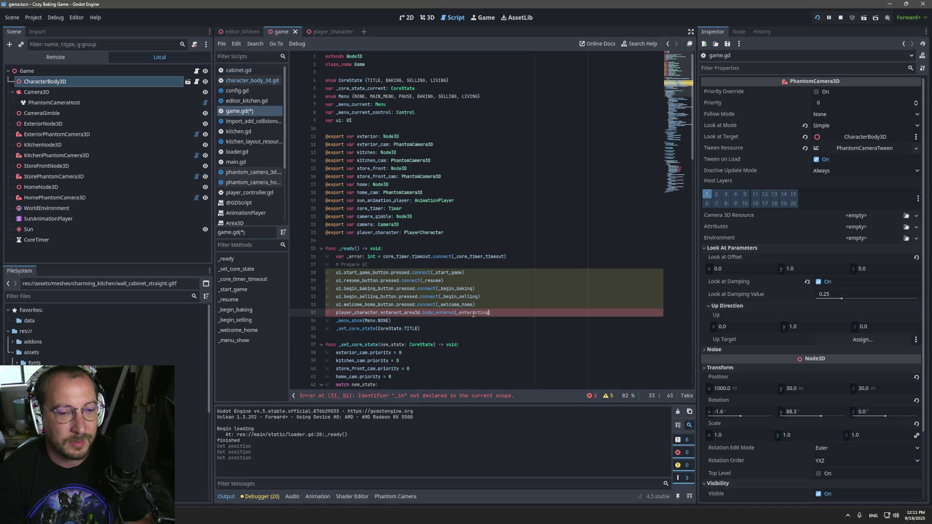
{"action": "key", "text": "BackSpace"}
{"action": "key", "text": "BackSpace"}
{"action": "key", "text": "BackSpace"}
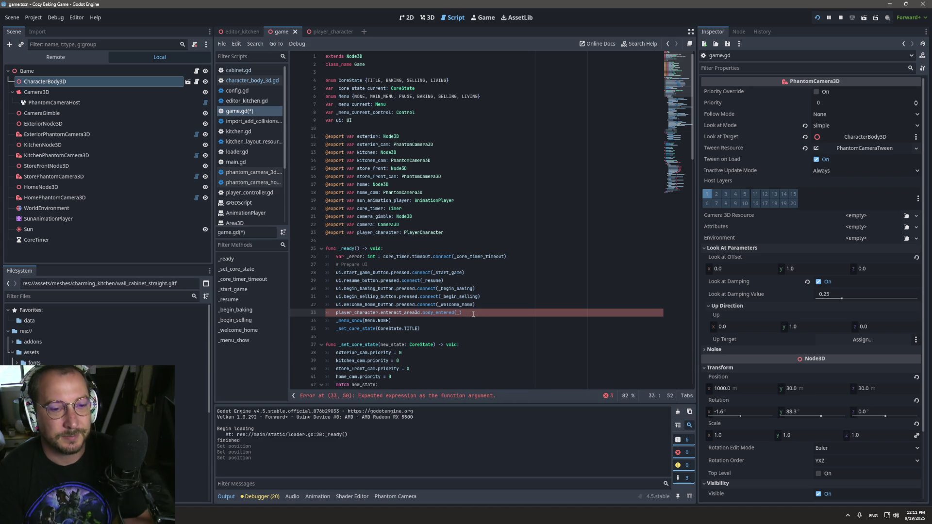
{"action": "type", "text": "body_e"}
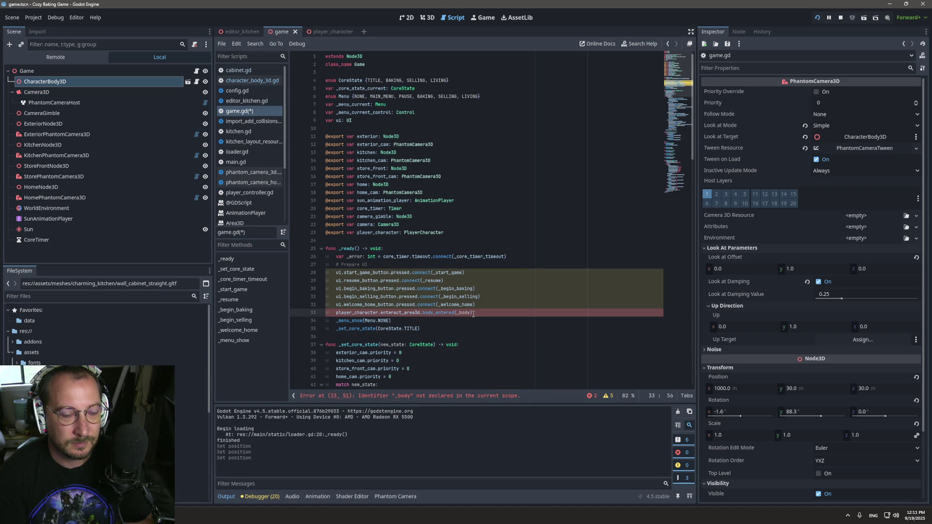
{"action": "type", "text": "ntered"}
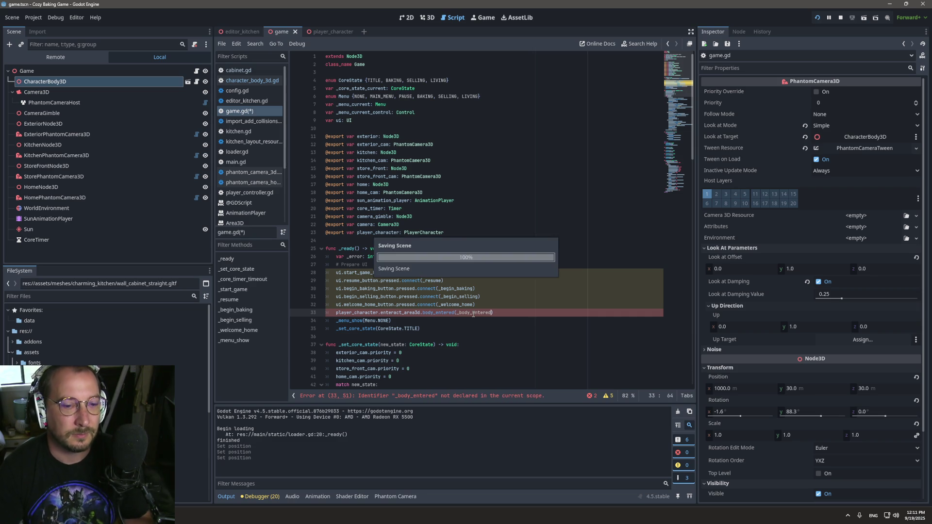
{"action": "key", "text": "ctrl+s"}
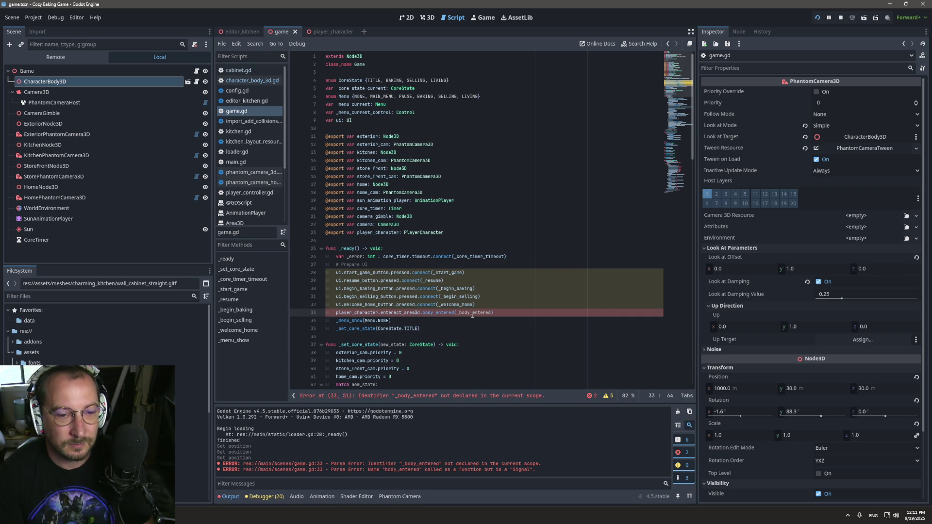
- Select the _body_entered handler name and move to the end of the timer timeout function
{"action": "double_click", "coordinate": [472, 313]}
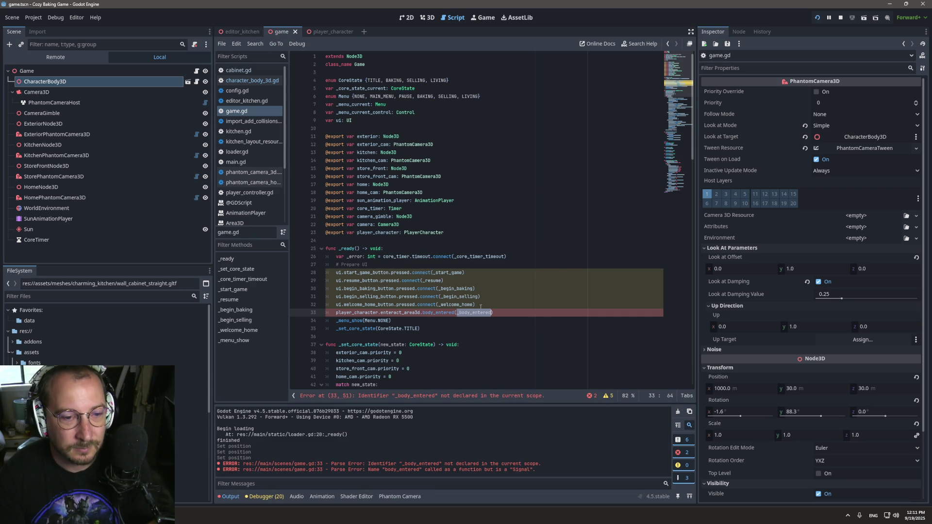
{"action": "scroll", "coordinate": [482, 306], "scroll_direction": "down", "scroll_amount": 12}
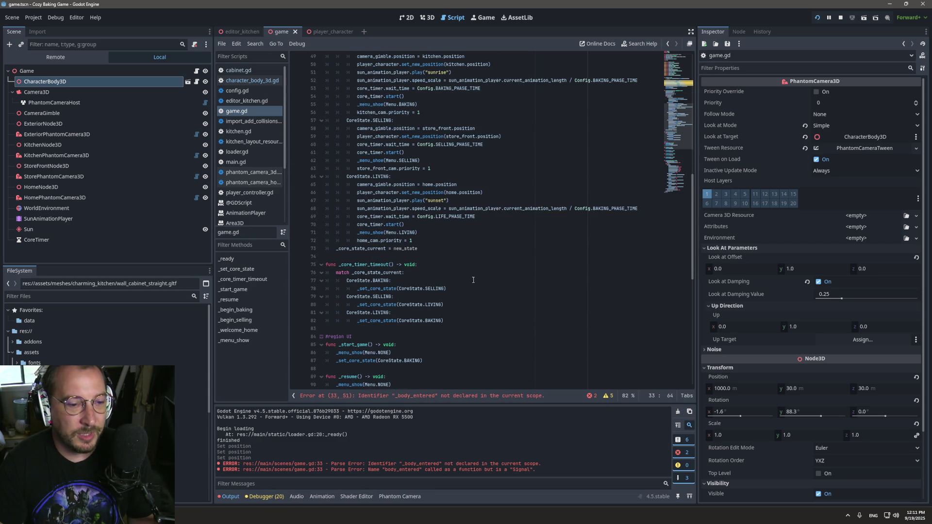
{"action": "left_click", "coordinate": [368, 256]}
- Add a 'func _body_entered() -> void:' stub with an indented body after _core_timer_timeout, folding the UI region
{"action": "left_click", "coordinate": [347, 321]}
{"action": "left_click", "coordinate": [342, 333]}
{"action": "key", "text": "Return"}
{"action": "key", "text": "Up"}
{"action": "key", "text": "Return"}
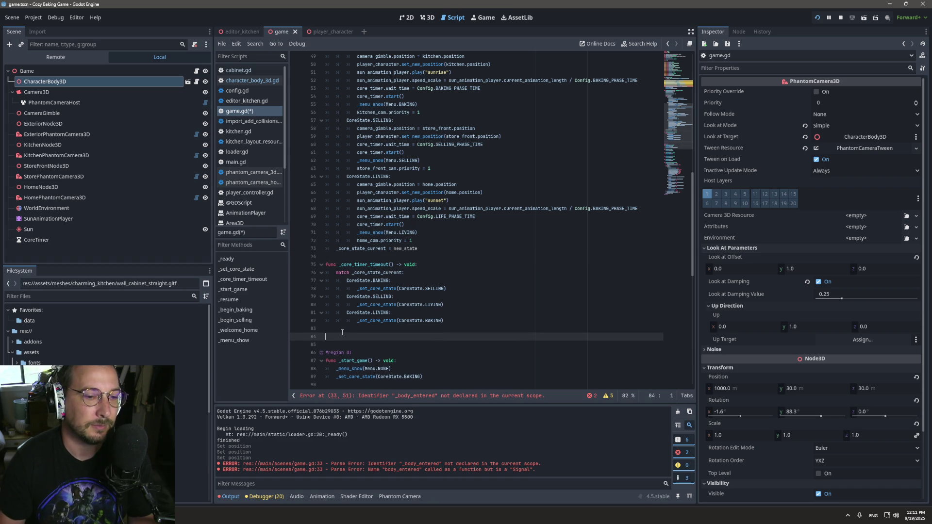
{"action": "left_click", "coordinate": [321, 352]}
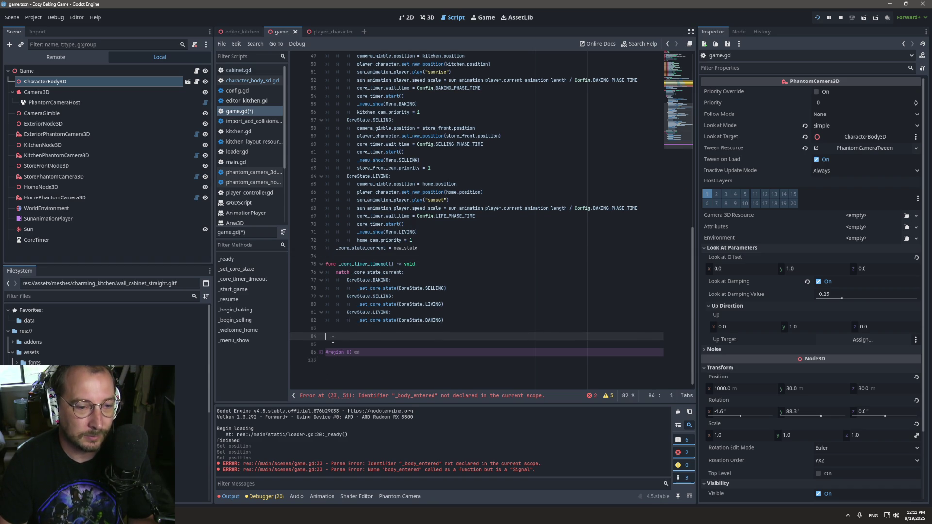
{"action": "type", "text": "v"}
{"action": "key", "text": "BackSpace"}
{"action": "type", "text": "func _body_entered() -"}
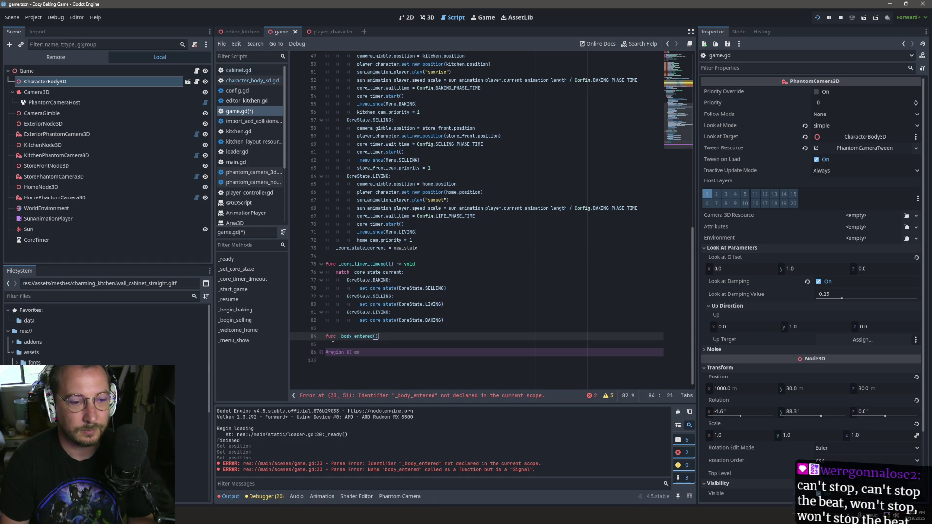
{"action": "type", "text": "> void:"}
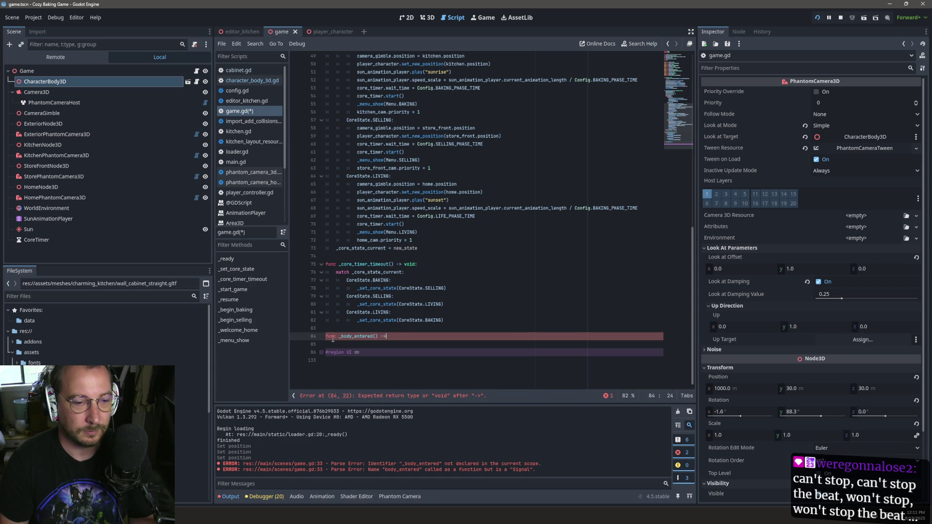
{"action": "key", "text": "Return"}
{"action": "key", "text": "Tab"}
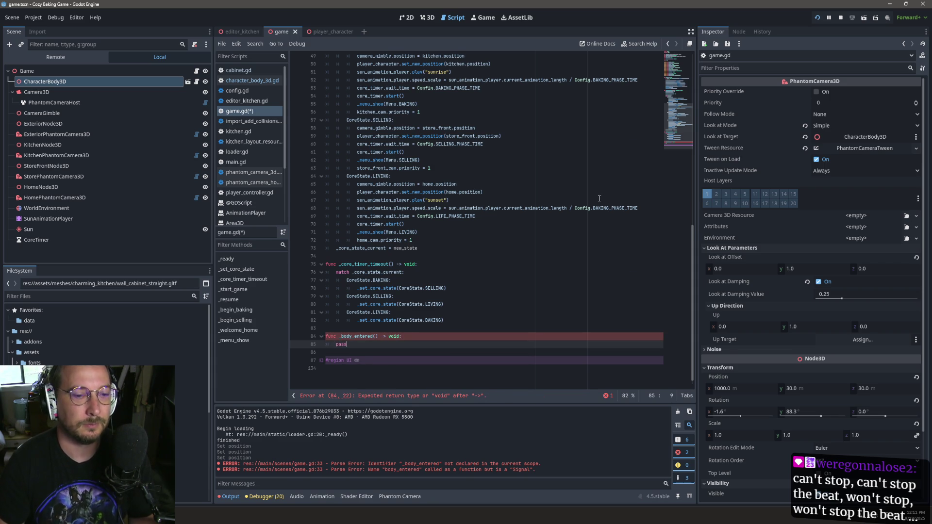
{"action": "scroll", "coordinate": [468, 250], "scroll_direction": "up", "scroll_amount": 13}
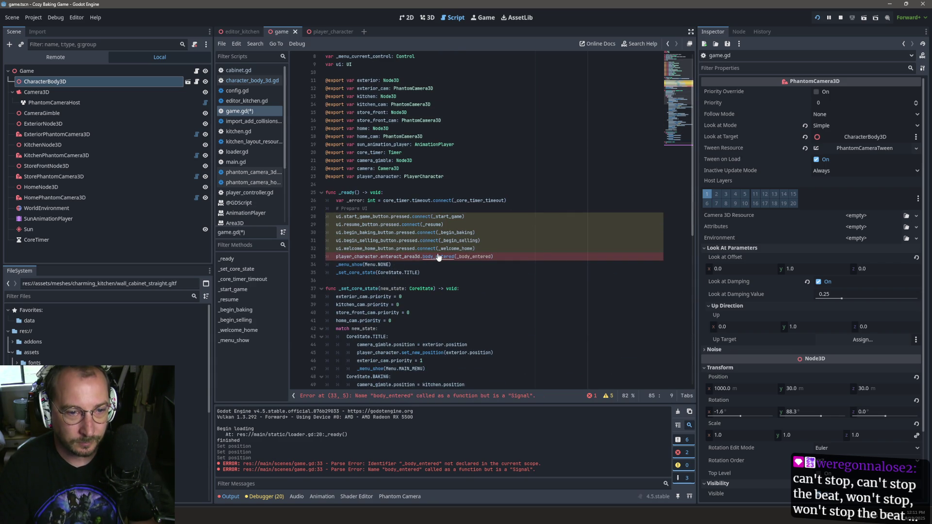
{"action": "left_click", "coordinate": [435, 257], "text": "ctrl"}
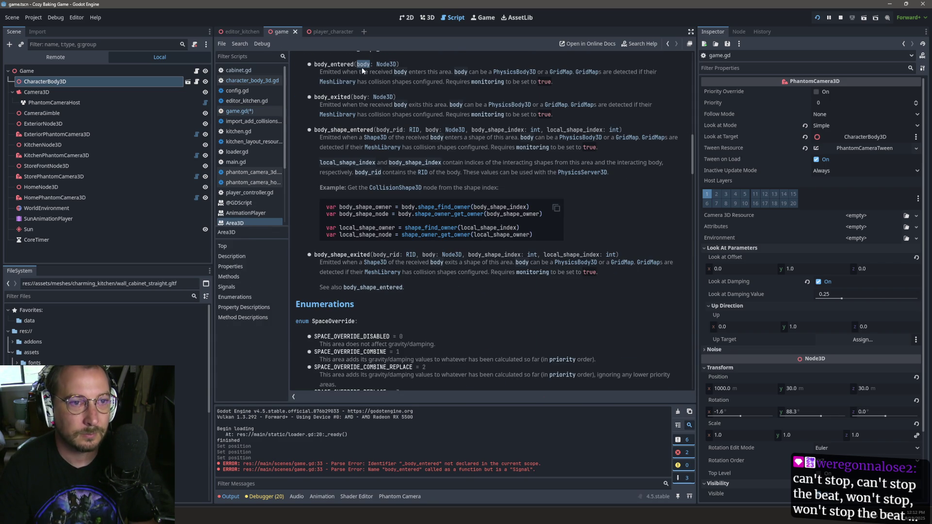
- Note the body_entered(body: Node3D) parameter in the Area3D docs, then return to game.gd and save
{"action": "triple_click", "coordinate": [394, 63]}
{"action": "left_click_drag", "start_coordinate": [358, 63], "coordinate": [398, 63]}
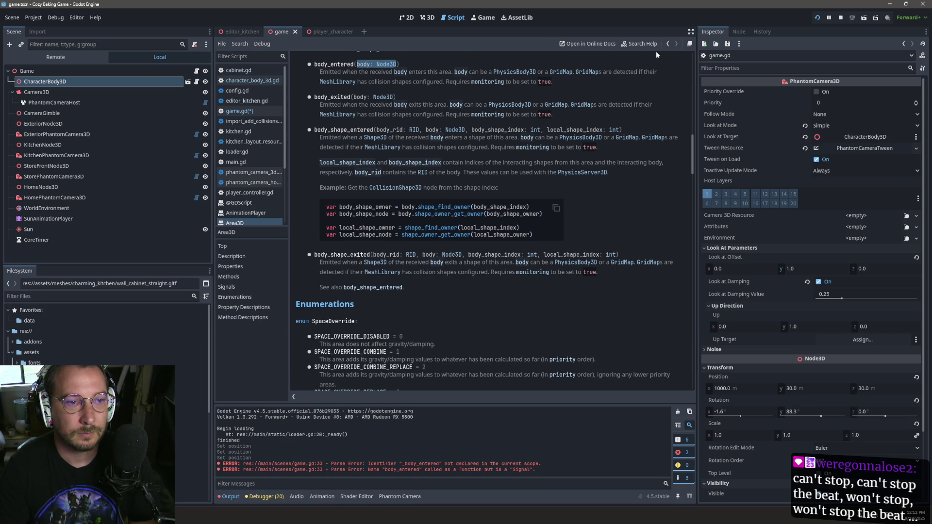
{"action": "left_click", "coordinate": [668, 44]}
{"action": "left_click", "coordinate": [483, 263]}
{"action": "key", "text": "ctrl+s"}
{"action": "key", "text": "Up"}
{"action": "key", "text": "ctrl+d"}
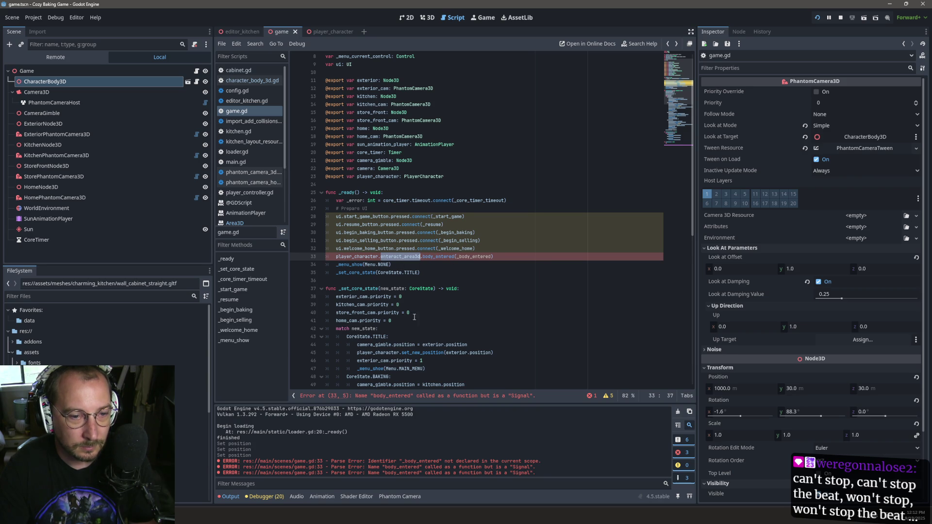
- Add a body: Node3D parameter to the _body_entered function
{"action": "scroll", "coordinate": [437, 291], "scroll_direction": "down", "scroll_amount": 10}
{"action": "scroll", "coordinate": [401, 325], "scroll_direction": "down", "scroll_amount": 1}
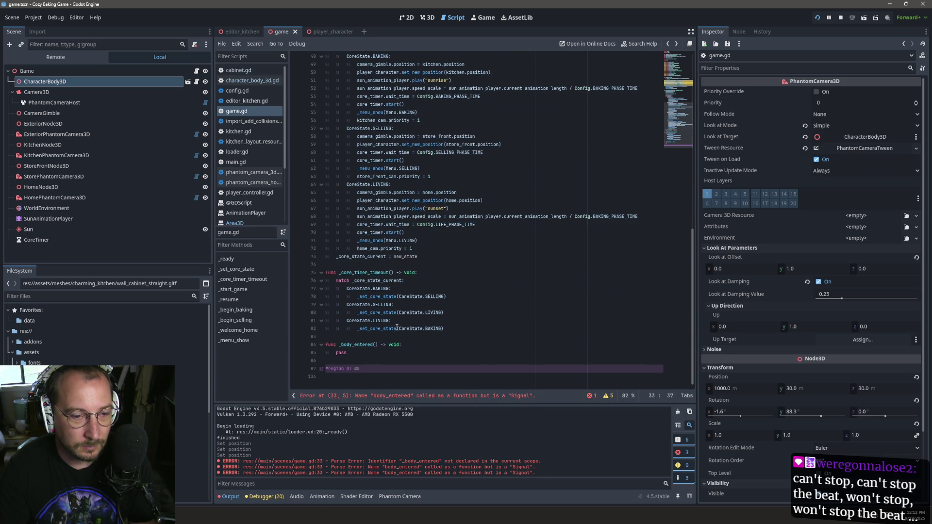
{"action": "left_click", "coordinate": [376, 345]}
{"action": "type", "text": "body: Node3D"}
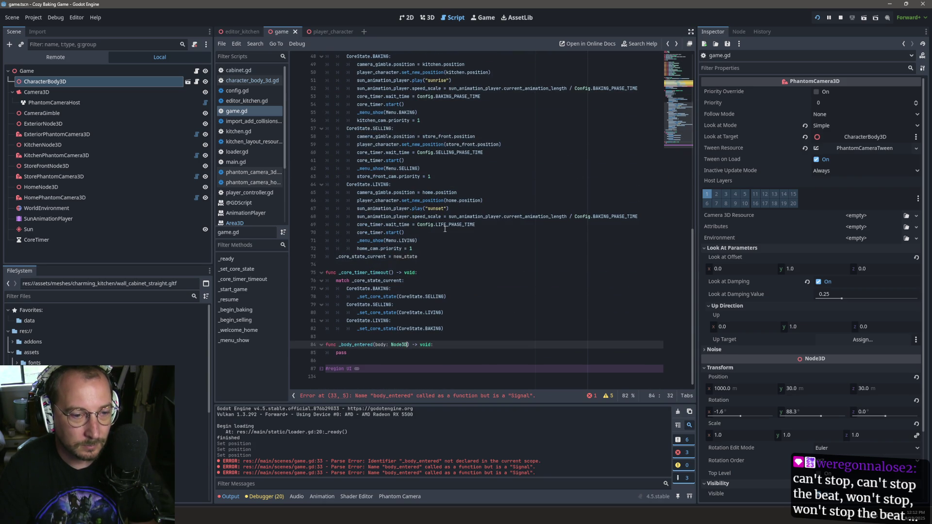
- Change line 33 to body_entered.connect(_body_entered) and save game.gd
{"action": "scroll", "coordinate": [433, 187], "scroll_direction": "up", "scroll_amount": 10}
{"action": "left_click", "coordinate": [454, 176]}
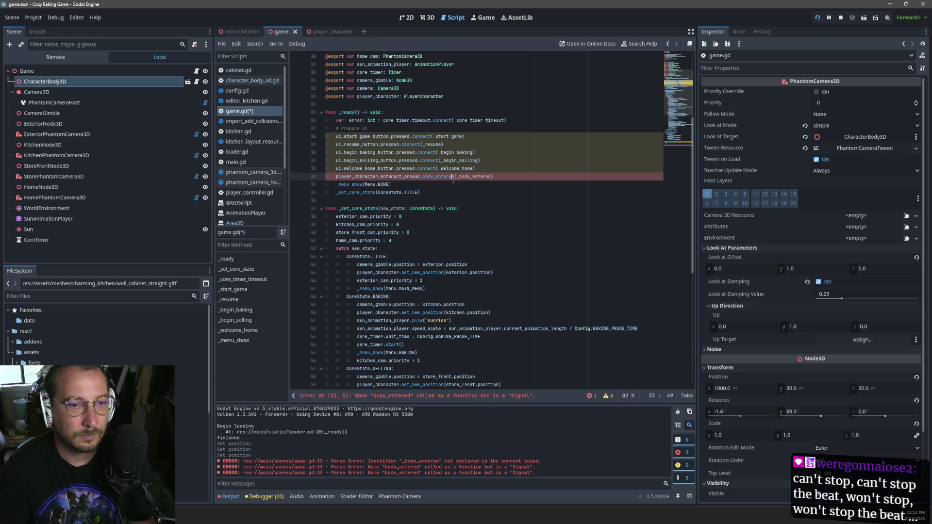
{"action": "type", "text": ".connect"}
{"action": "key", "text": "ctrl+s"}
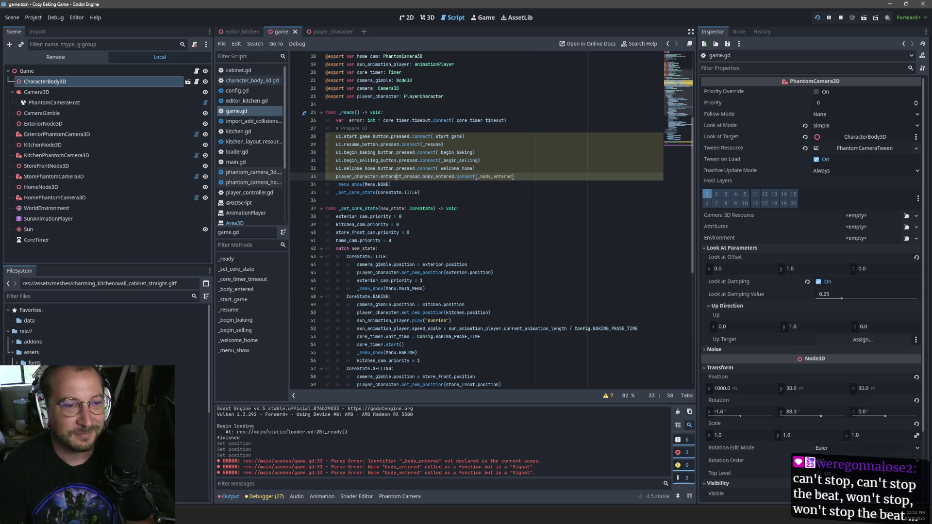
{"action": "scroll", "coordinate": [495, 201], "scroll_direction": "down", "scroll_amount": 3}
{"action": "key", "text": "shift+Home"}
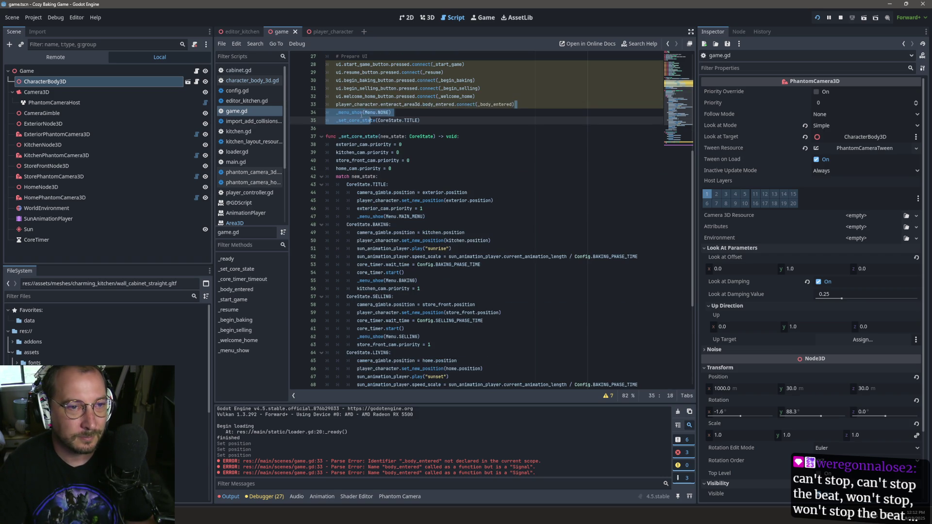
- Duplicate line 33 and edit the copy to connect body_exited to _body_exited, then save
{"action": "left_click", "coordinate": [538, 99]}
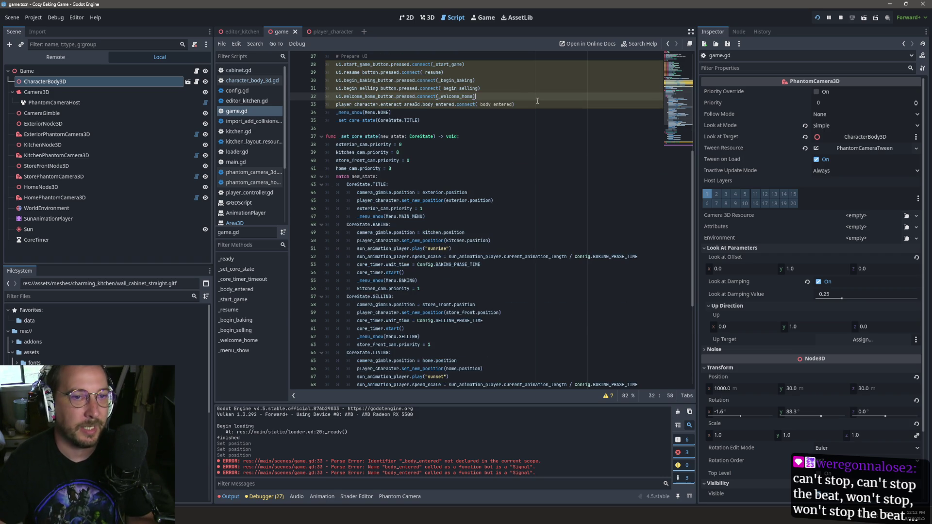
{"action": "left_click", "coordinate": [515, 103]}
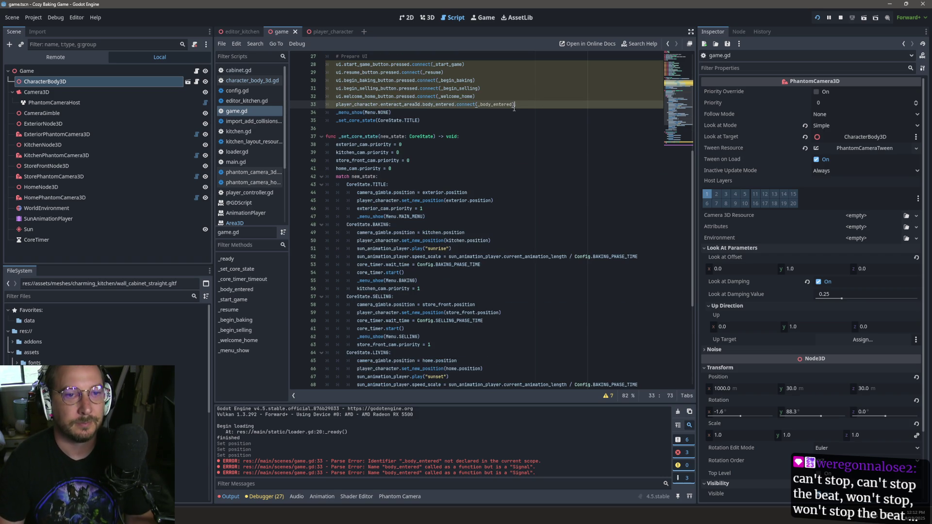
{"action": "key", "text": "ctrl+shift+d"}
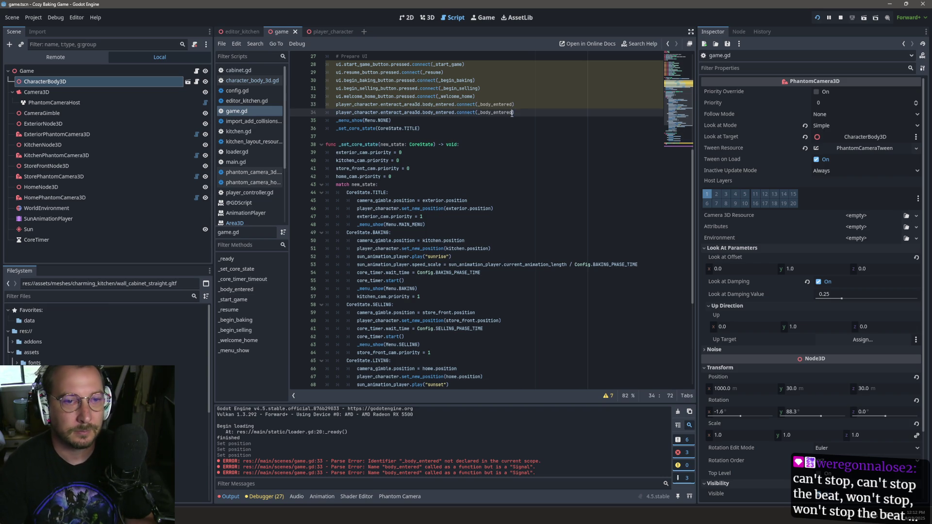
{"action": "key", "text": "BackSpace"}
{"action": "key", "text": "BackSpace"}
{"action": "key", "text": "BackSpace"}
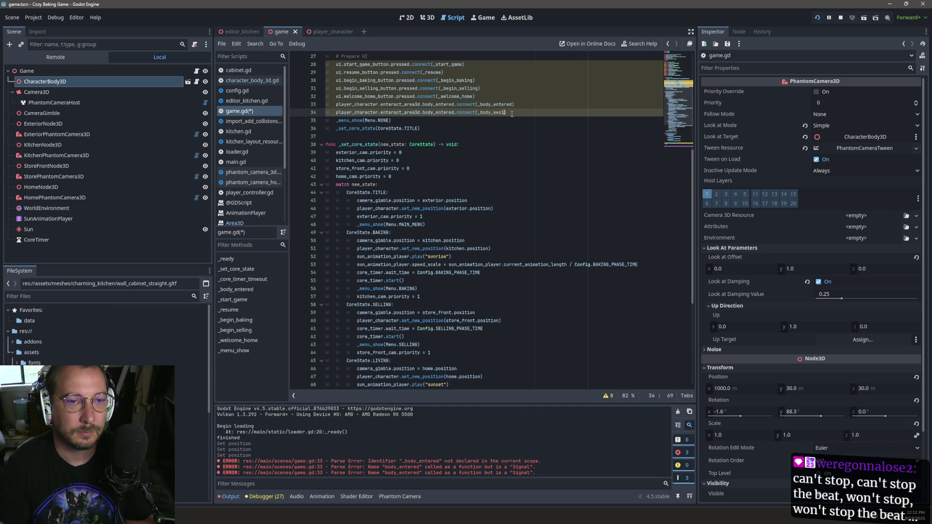
{"action": "type", "text": "t"}
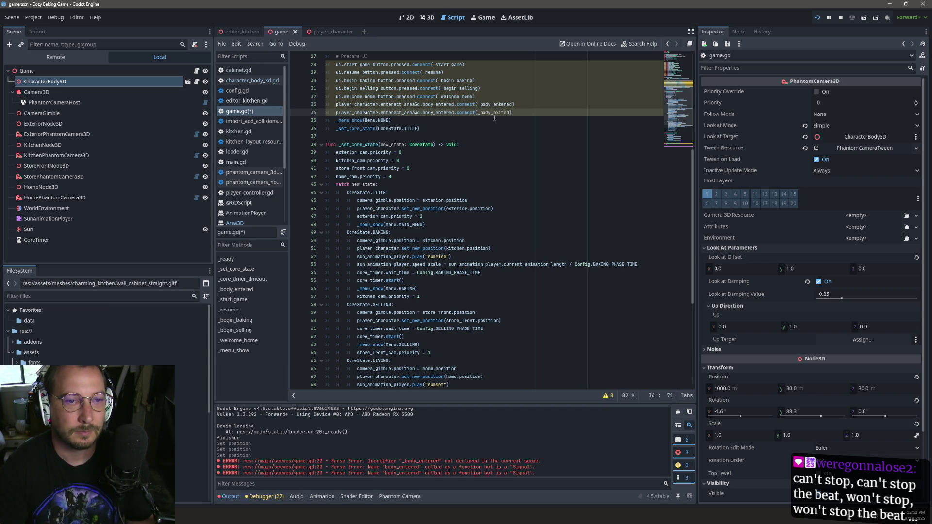
{"action": "left_click", "coordinate": [452, 113]}
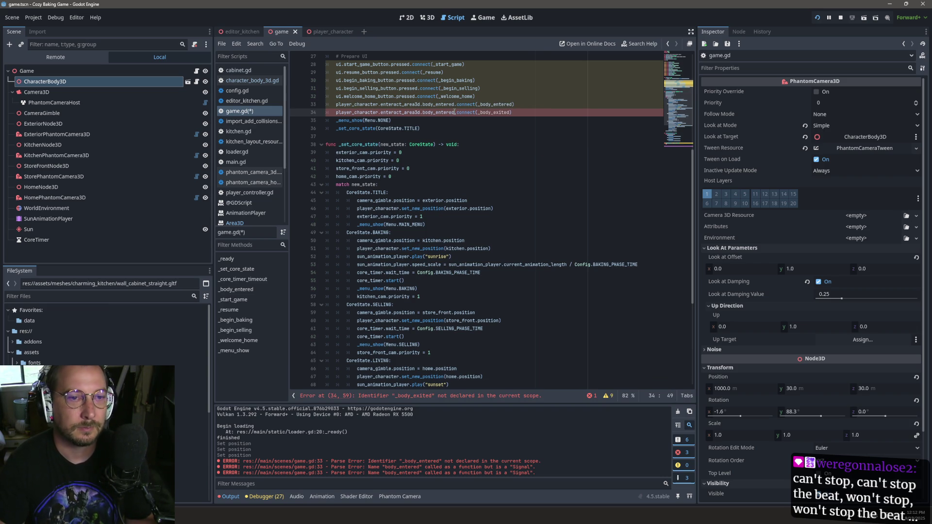
{"action": "key", "text": "BackSpace"}
{"action": "key", "text": "BackSpace"}
{"action": "key", "text": "BackSpace"}
{"action": "type", "text": "xite"}
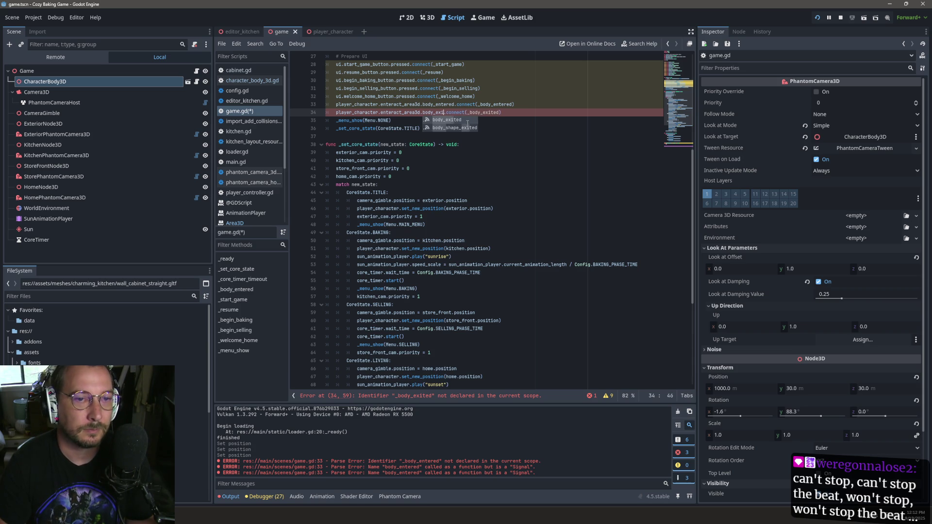
{"action": "key", "text": "Escape"}
{"action": "key", "text": "End"}
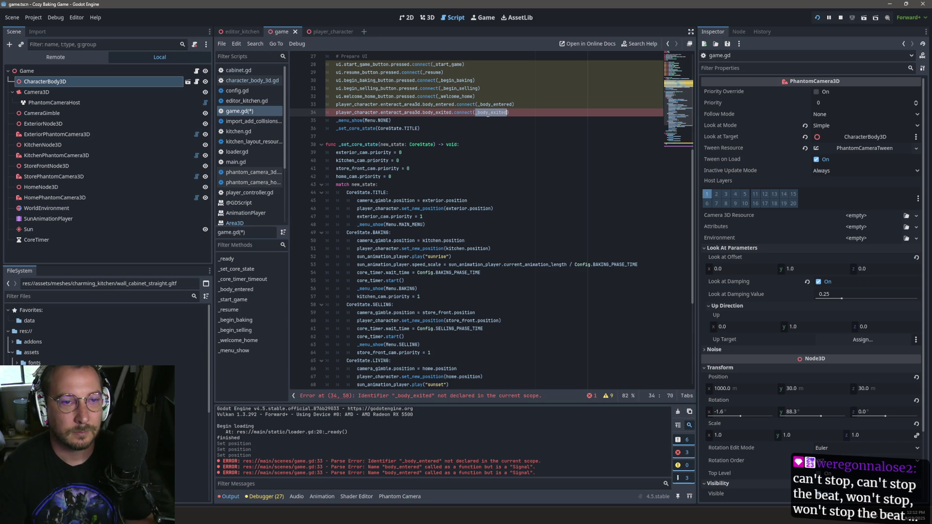
{"action": "key", "text": "ctrl+s"}
- Copy the _body_entered function below itself, rename the copy _body_exited, and save
{"action": "scroll", "coordinate": [455, 231], "scroll_direction": "down", "scroll_amount": 7}
{"action": "left_click", "coordinate": [396, 348]}
{"action": "key", "text": "shift+Home"}
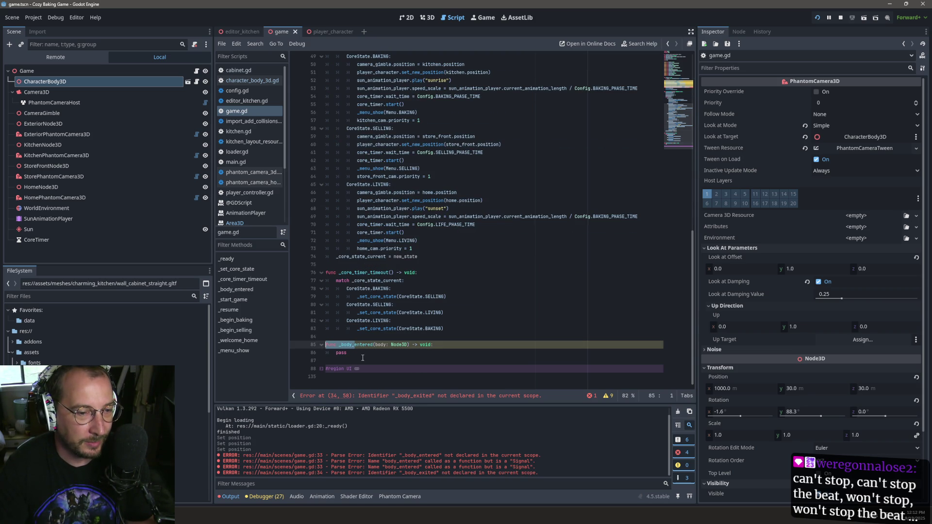
{"action": "left_click_drag", "start_coordinate": [363, 354], "coordinate": [323, 346]}
{"action": "left_click", "coordinate": [350, 357]}
{"action": "key", "text": "Return"}
{"action": "key", "text": "Return"}
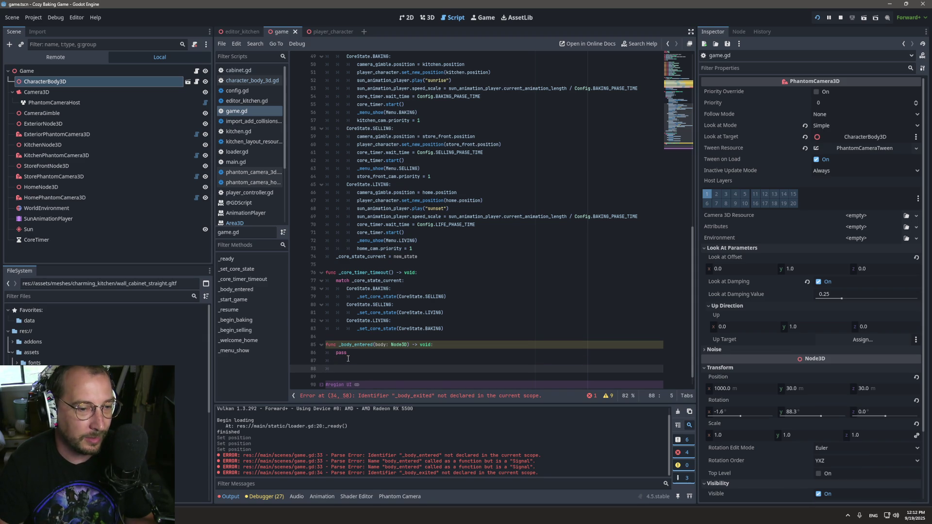
{"action": "key", "text": "ctrl+v"}
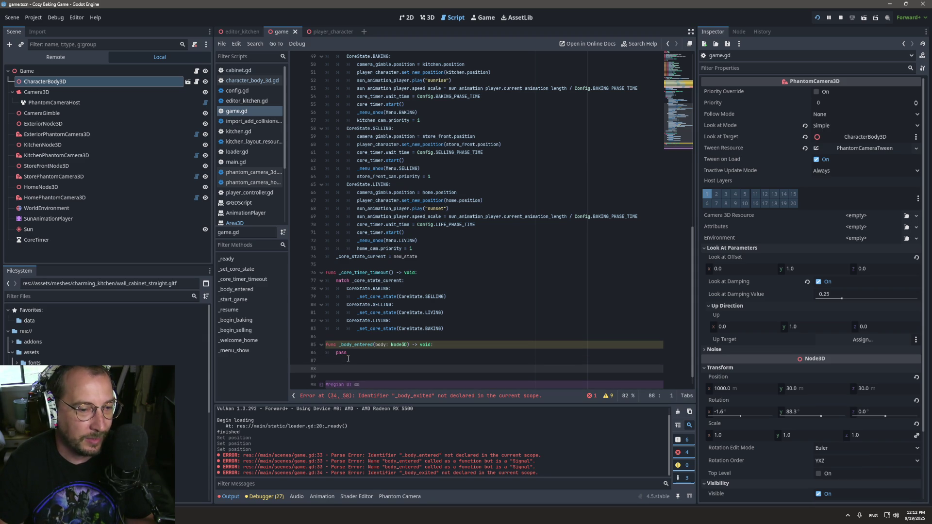
{"action": "left_click_drag", "start_coordinate": [356, 368], "coordinate": [375, 369]}
{"action": "type", "text": "exit"}
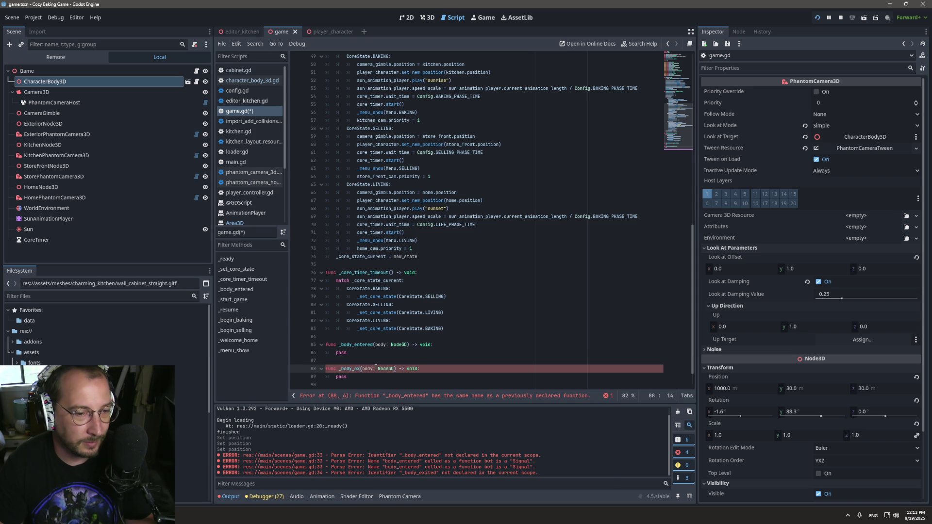
{"action": "type", "text": "ed"}
{"action": "key", "text": "ctrl+s"}
{"action": "scroll", "coordinate": [519, 323], "scroll_direction": "up", "scroll_amount": 20}
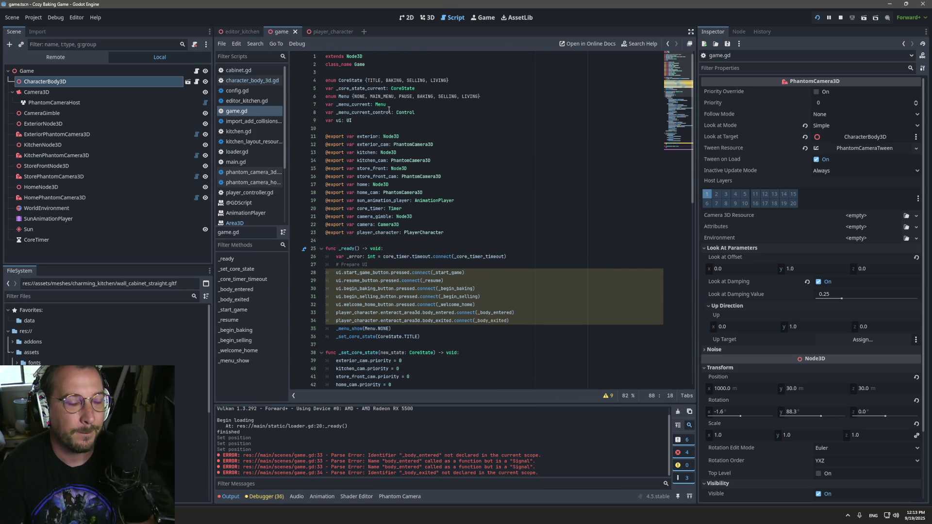
{"action": "double_click", "coordinate": [496, 320]}
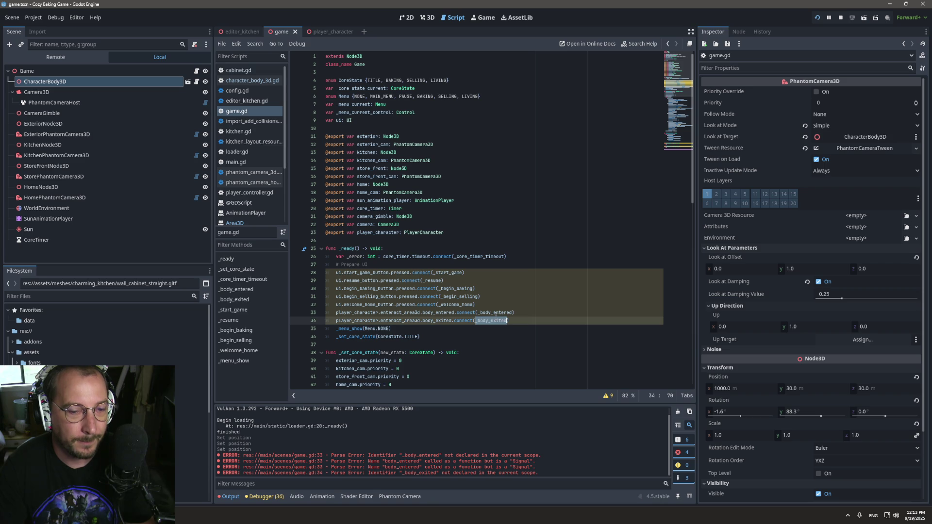
{"action": "left_click", "coordinate": [461, 231]}
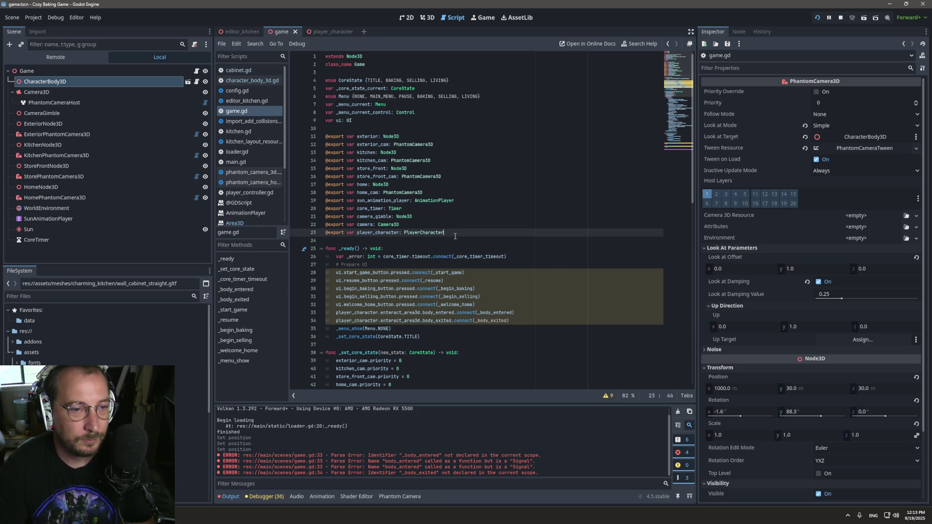
{"action": "key", "text": "Return"}
{"action": "type", "text": "@exportv"}
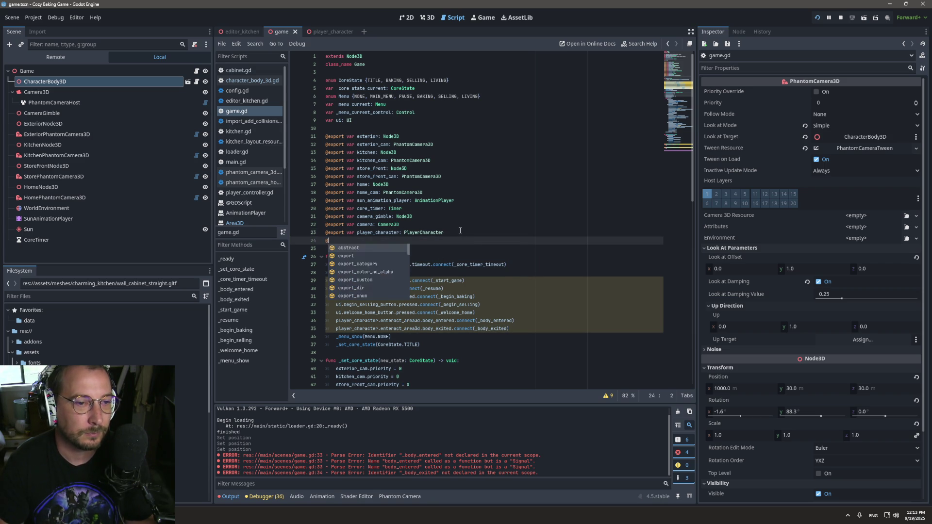
{"action": "key", "text": "BackSpace"}
{"action": "type", "text": "var"}
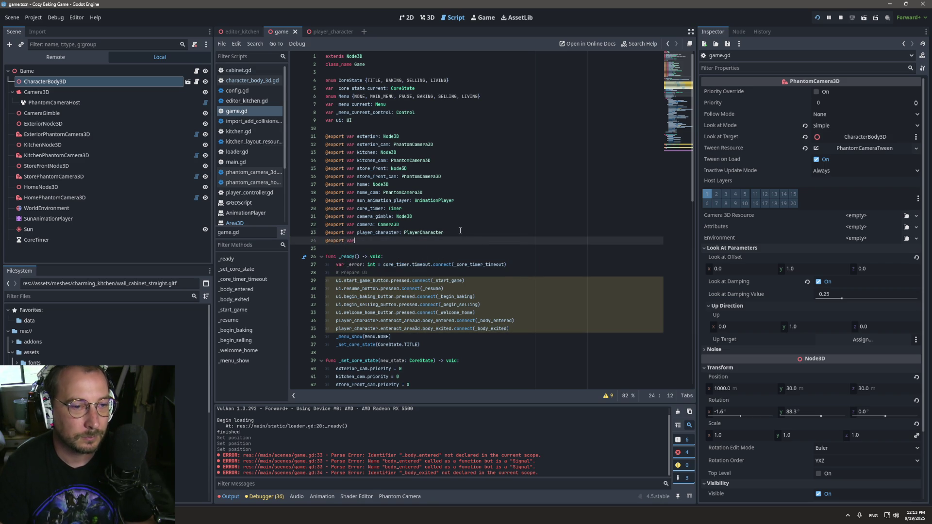
{"action": "type", "text": "inter"}
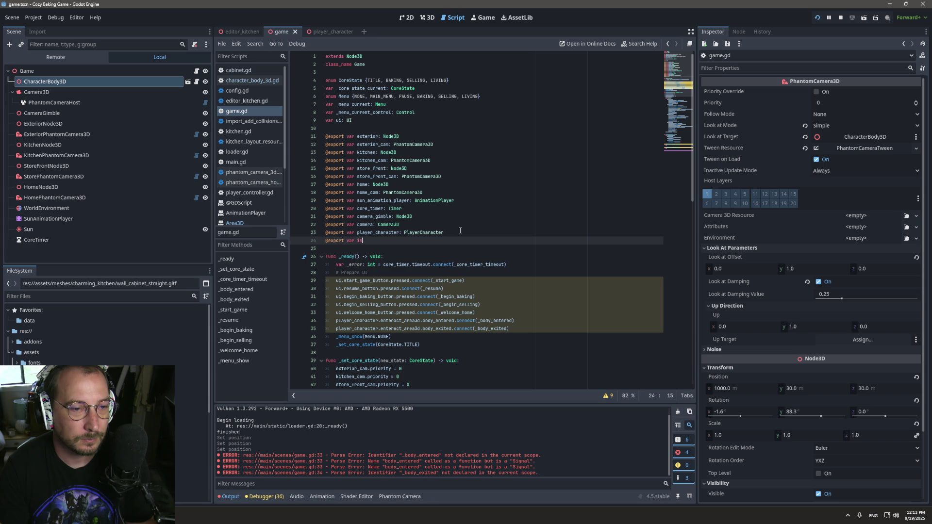
{"action": "type", "text": "eract"}
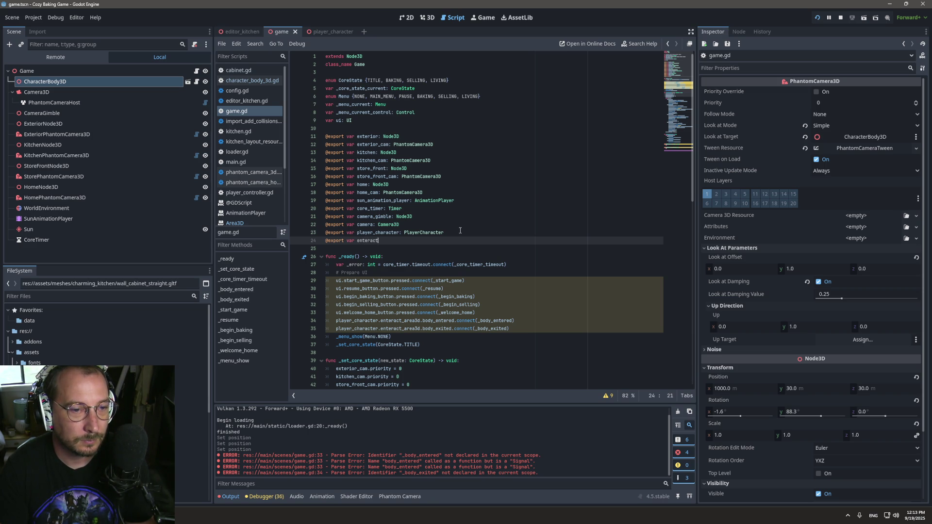
{"action": "key", "text": "BackSpace"}
{"action": "key", "text": "BackSpace"}
{"action": "key", "text": "BackSpace"}
{"action": "type", "text": "nter"}
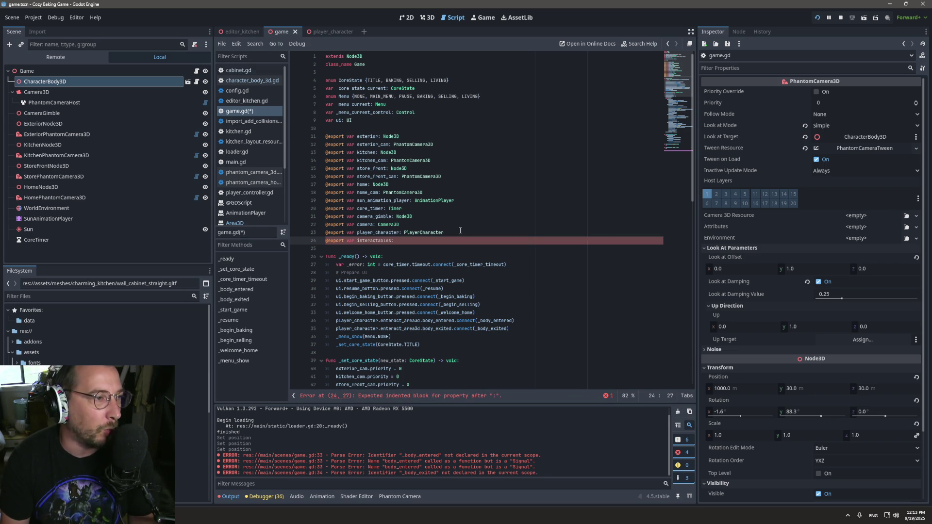
{"action": "type", "text": "Array"}
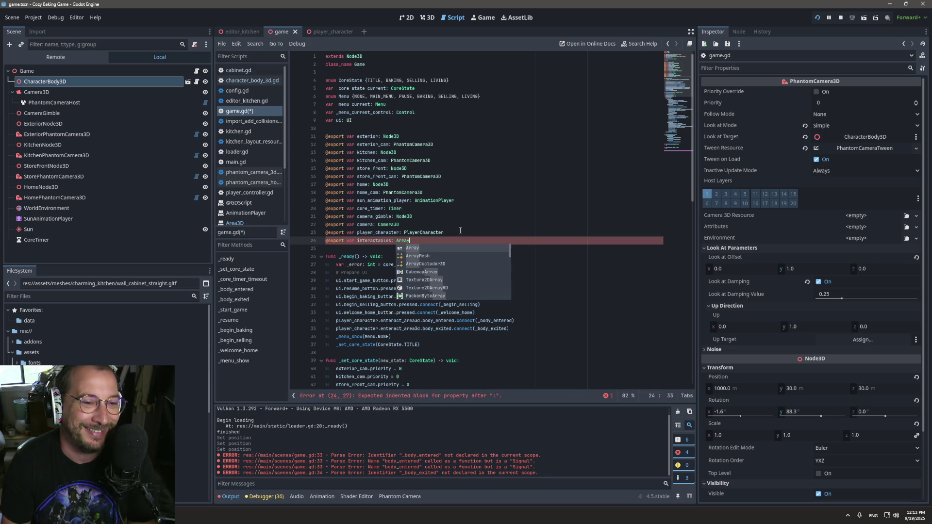
{"action": "type", "text": "["}
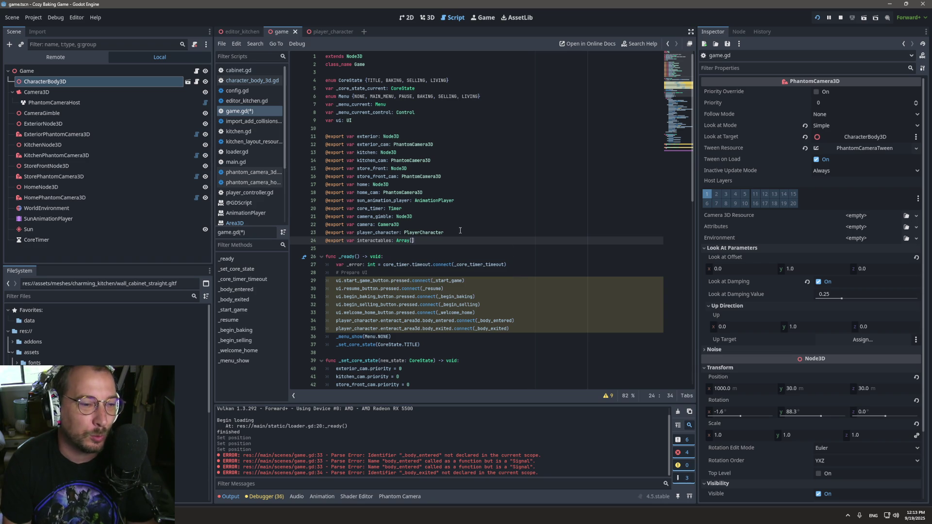
{"action": "key", "text": "ctrl+s"}
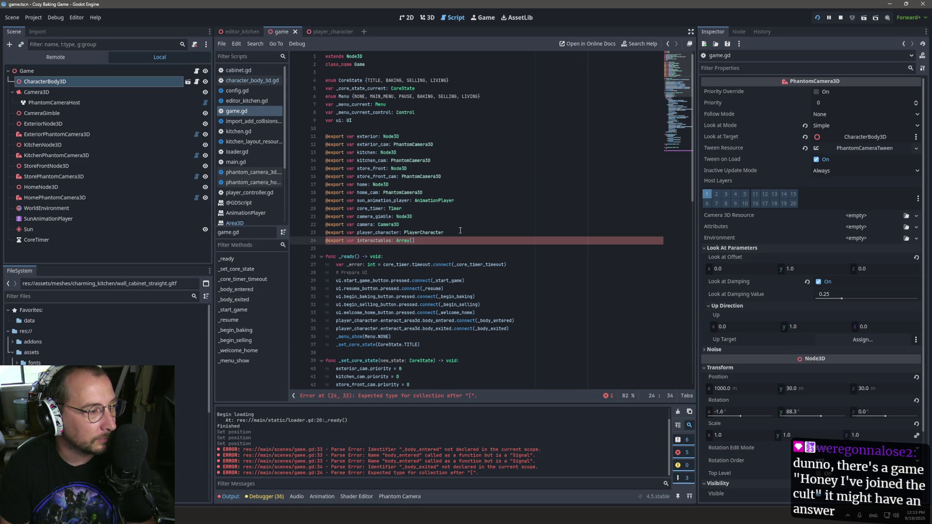
{"action": "type", "text": "Va"}
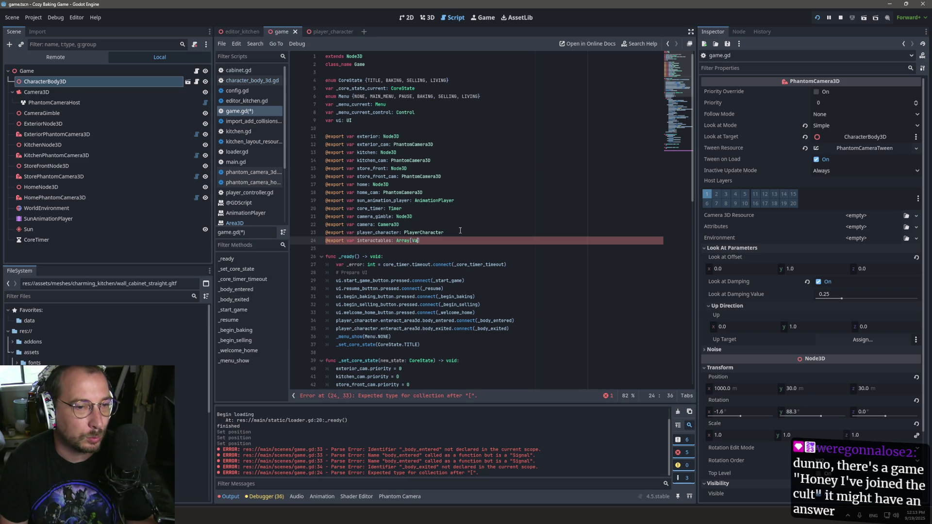
{"action": "type", "text": "t"}
{"action": "key", "text": "BackSpace"}
{"action": "key", "text": "BackSpace"}
{"action": "key", "text": "BackSpace"}
{"action": "type", "text": "Nod"}
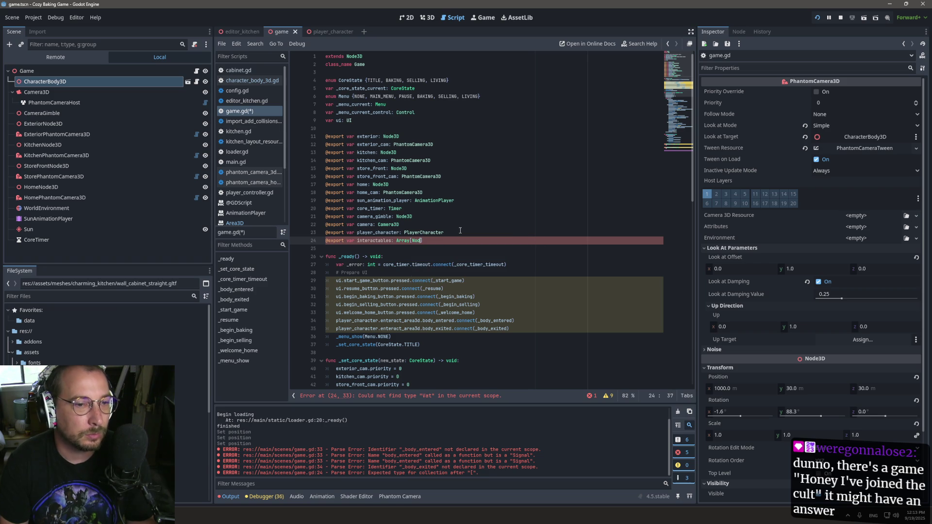
{"action": "type", "text": "e"}
{"action": "key", "text": "ctrl+s"}
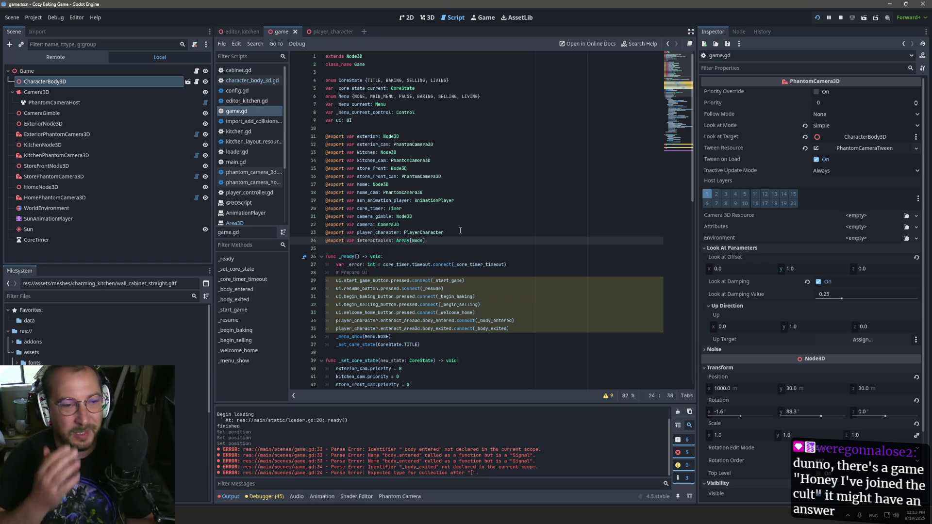
- Select the interactables variable name and its Node element type for copying
{"action": "double_click", "coordinate": [371, 240]}
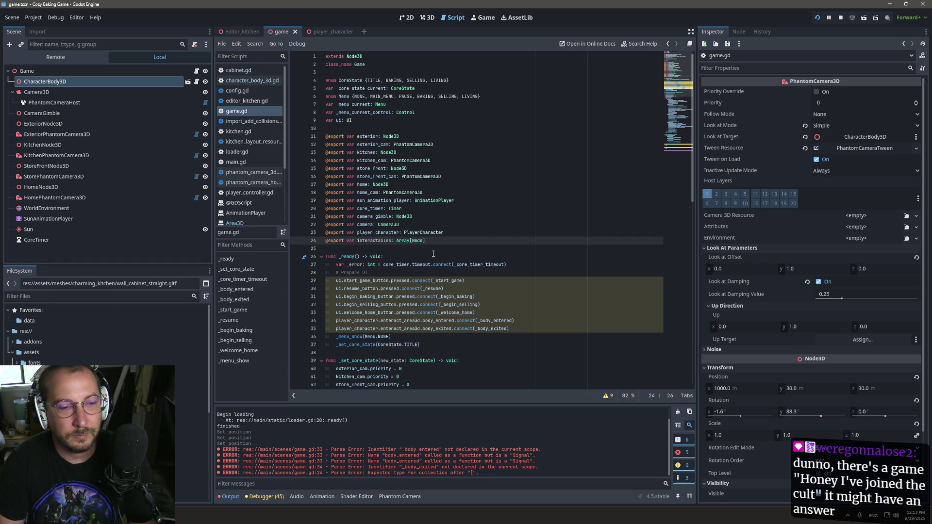
{"action": "scroll", "coordinate": [488, 264], "scroll_direction": "down", "scroll_amount": 4}
{"action": "double_click", "coordinate": [418, 144]}
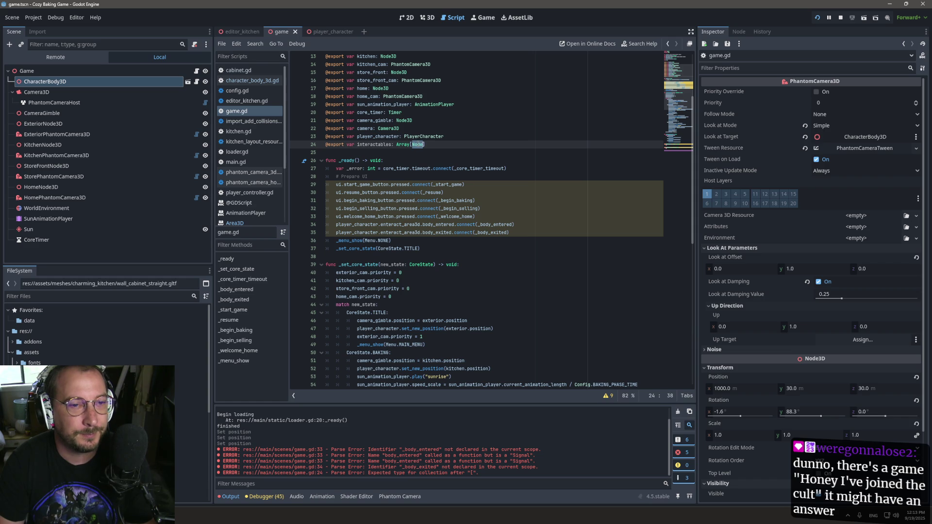
{"action": "double_click", "coordinate": [370, 146]}
{"action": "key", "text": "ctrl+c"}
{"action": "scroll", "coordinate": [451, 211], "scroll_direction": "down", "scroll_amount": 7}
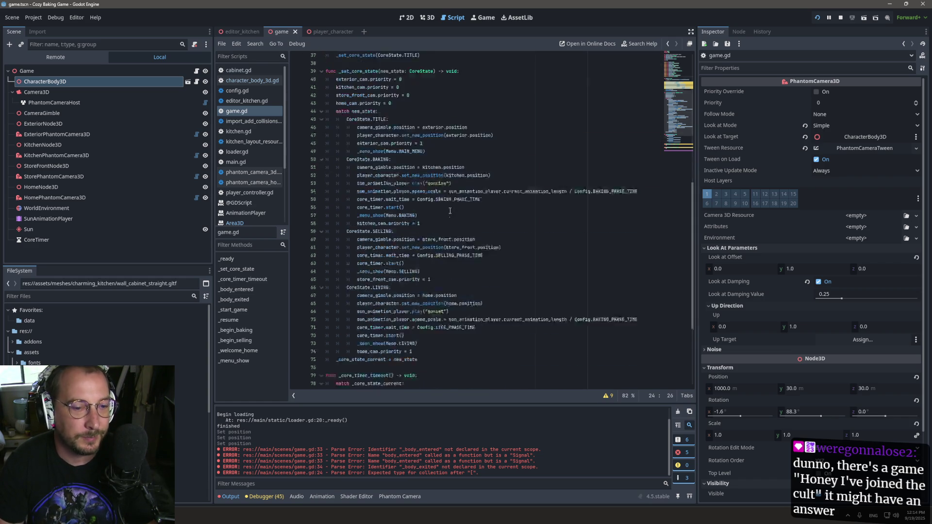
- Start an interactables.append() call on a new line inside _body_entered
{"action": "scroll", "coordinate": [450, 211], "scroll_direction": "down", "scroll_amount": 6}
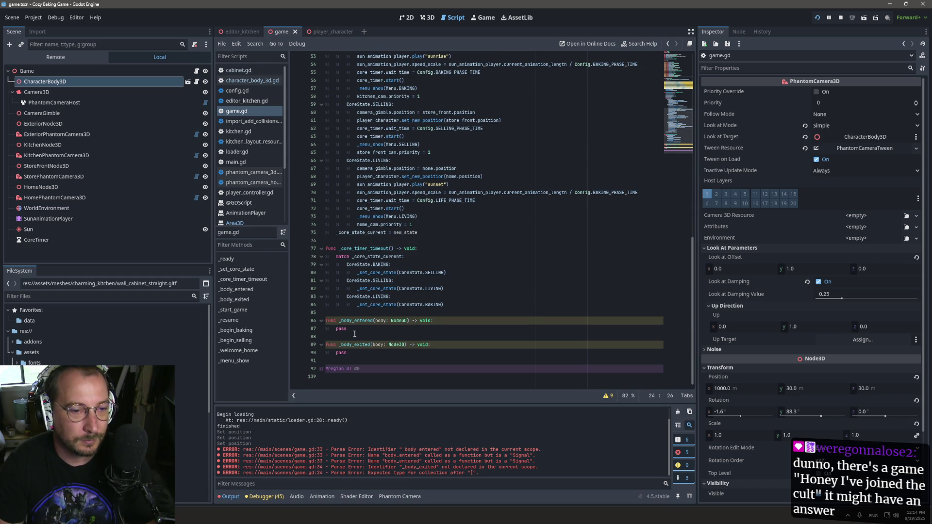
{"action": "left_click", "coordinate": [437, 319]}
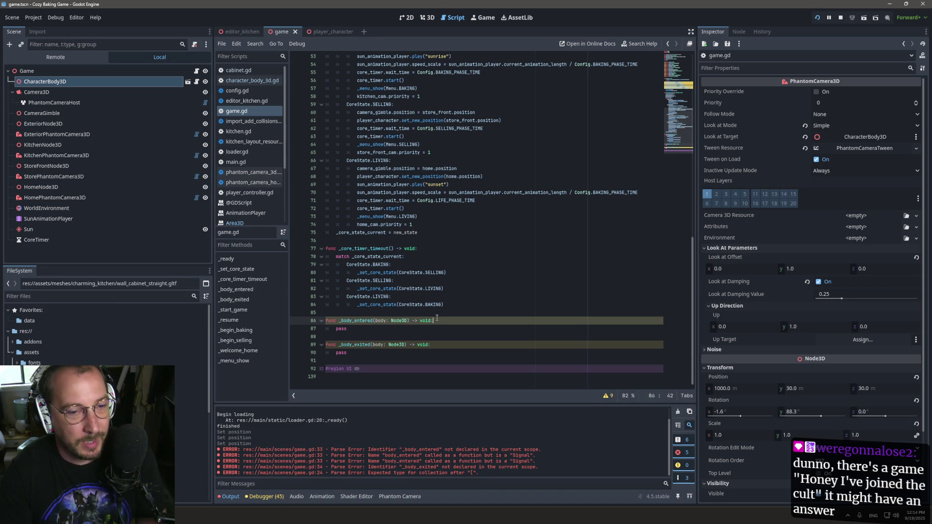
{"action": "key", "text": "Return"}
{"action": "key", "text": "ctrl+v"}
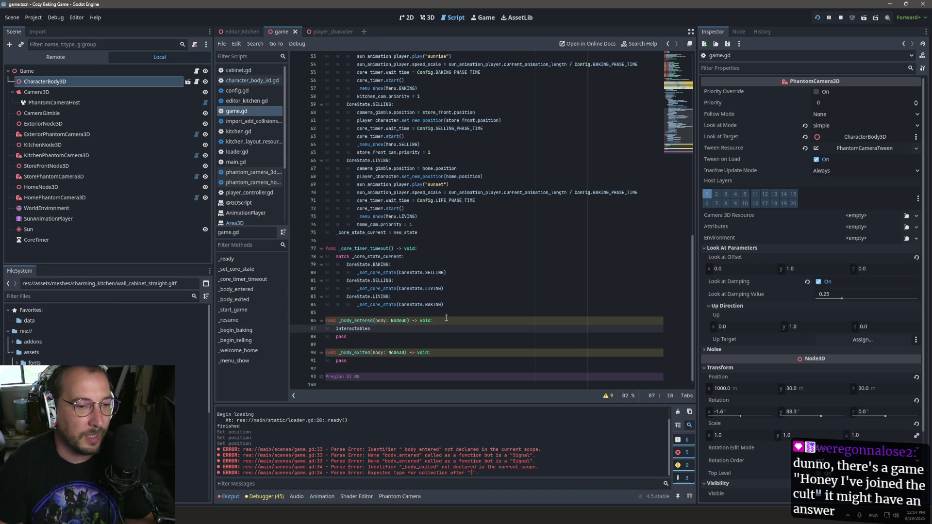
{"action": "type", "text": ".append"}
{"action": "key", "text": "Return"}
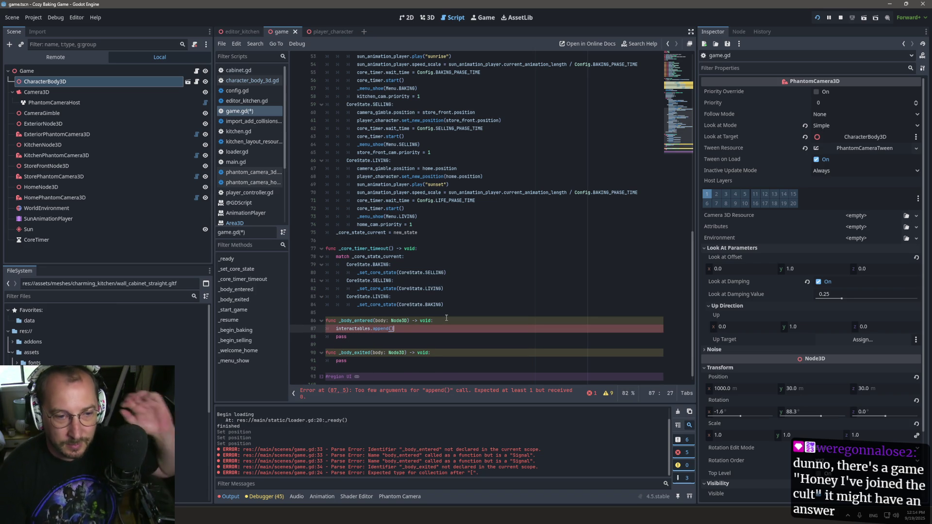
- Delete the leftover pass line and pass body into the append call on line 87
{"action": "key", "text": "Down"}
{"action": "key", "text": "Home"}
{"action": "key", "text": "shift+Down"}
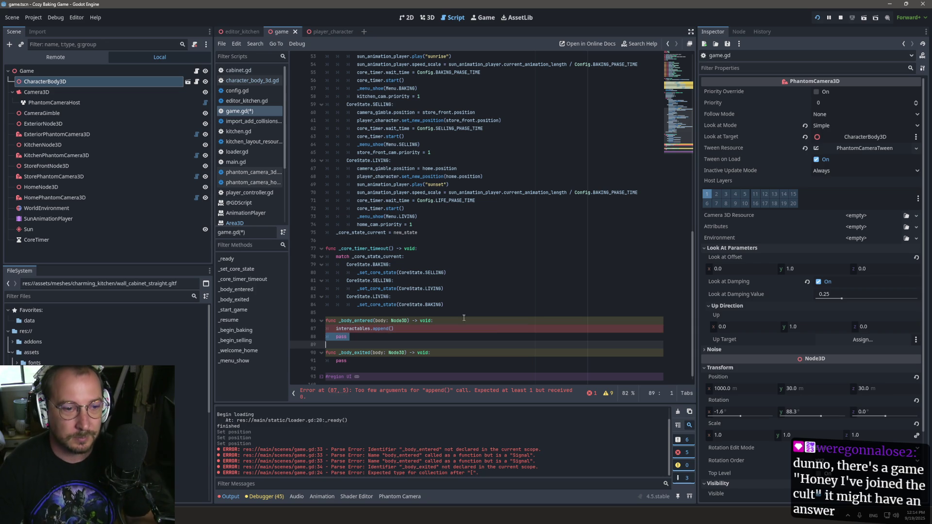
{"action": "key", "text": "BackSpace"}
{"action": "key", "text": "Up"}
{"action": "key", "text": "Up"}
{"action": "key", "text": "Up"}
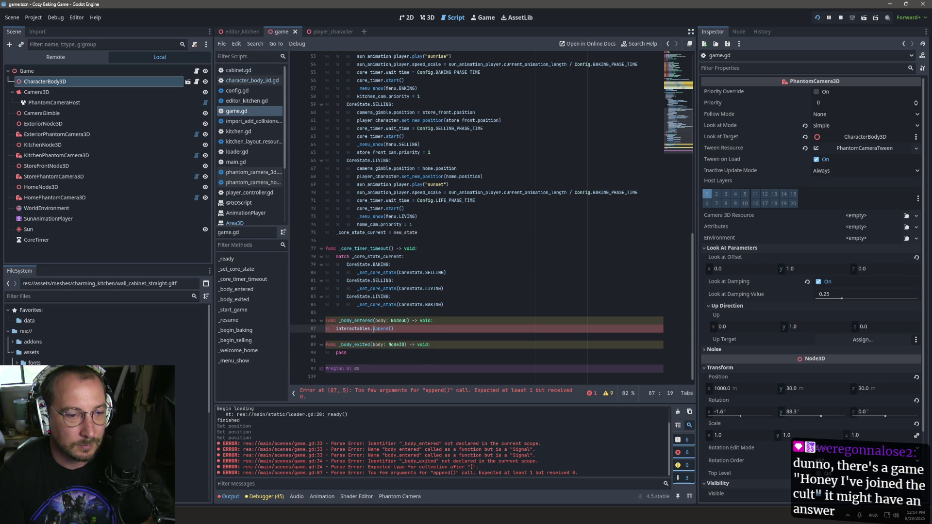
{"action": "left_click", "coordinate": [393, 329]}
{"action": "type", "text": "body"}
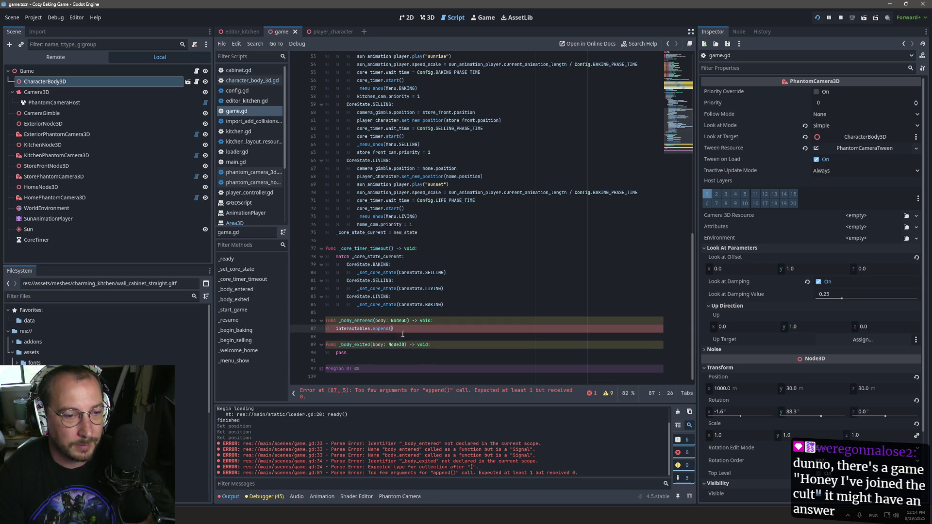
- Copy the interactables.append(body) line and paste it over pass in _body_exited
{"action": "left_click_drag", "start_coordinate": [406, 329], "coordinate": [333, 333]}
{"action": "left_click", "coordinate": [332, 334]}
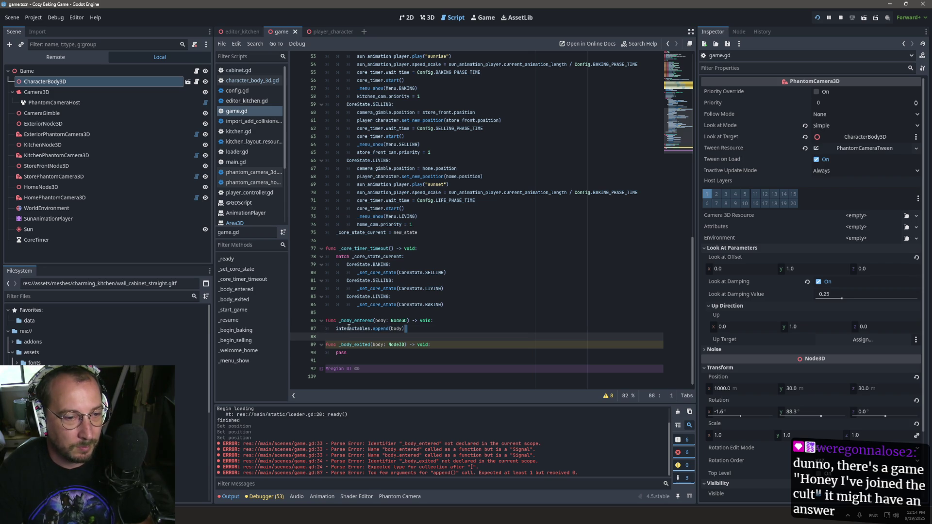
{"action": "triple_click", "coordinate": [335, 331]}
{"action": "key", "text": "ctrl+c"}
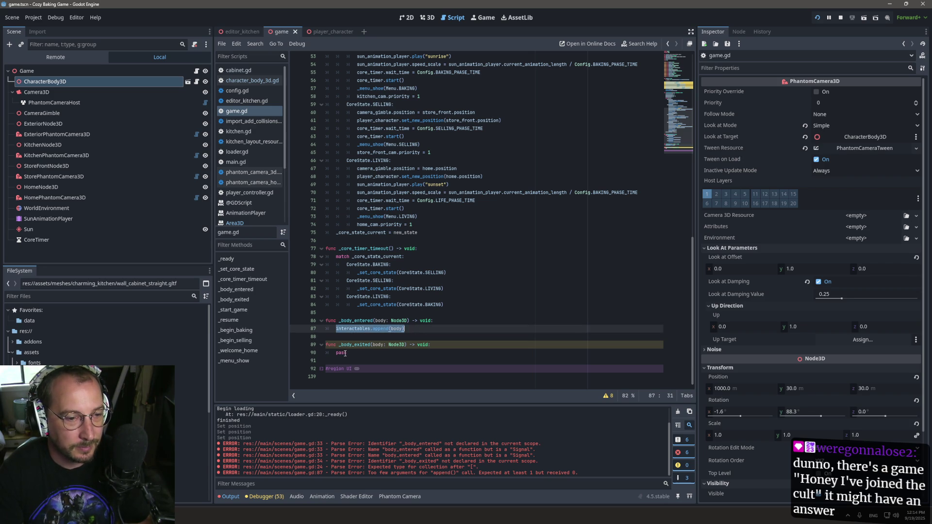
{"action": "double_click", "coordinate": [341, 353]}
{"action": "key", "text": "ctrl+v"}
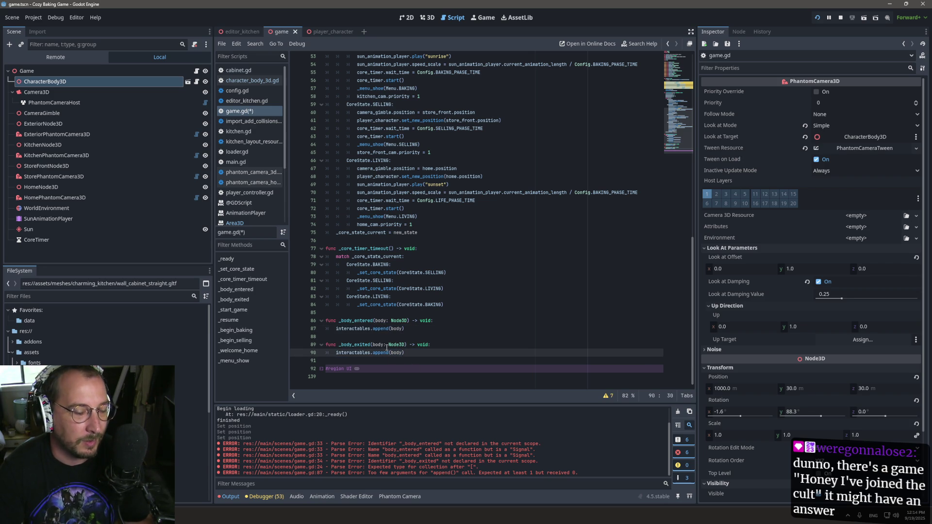
{"action": "double_click", "coordinate": [380, 354]}
- Change line 90 to var index: int = interactables.find(body)
{"action": "type", "text": "find"}
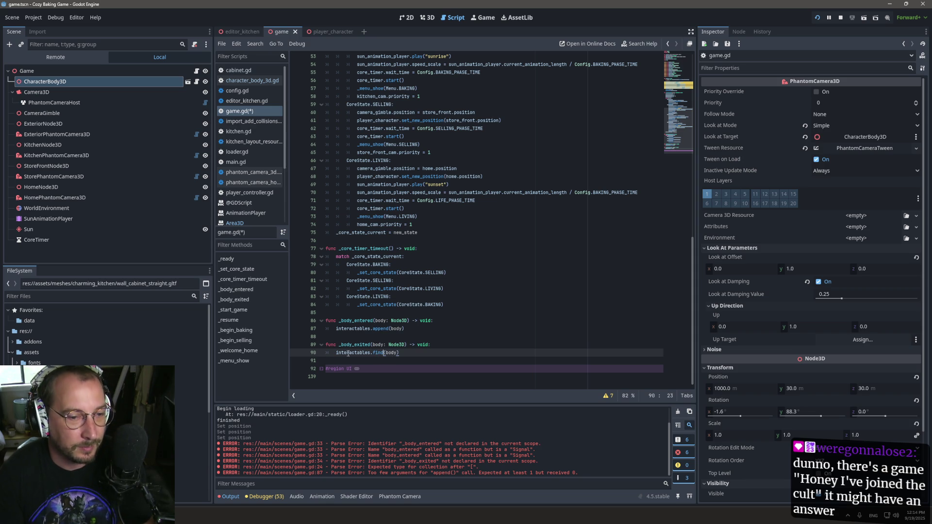
{"action": "key", "text": "Home"}
{"action": "type", "text": "var "}
{"action": "type", "text": "index"}
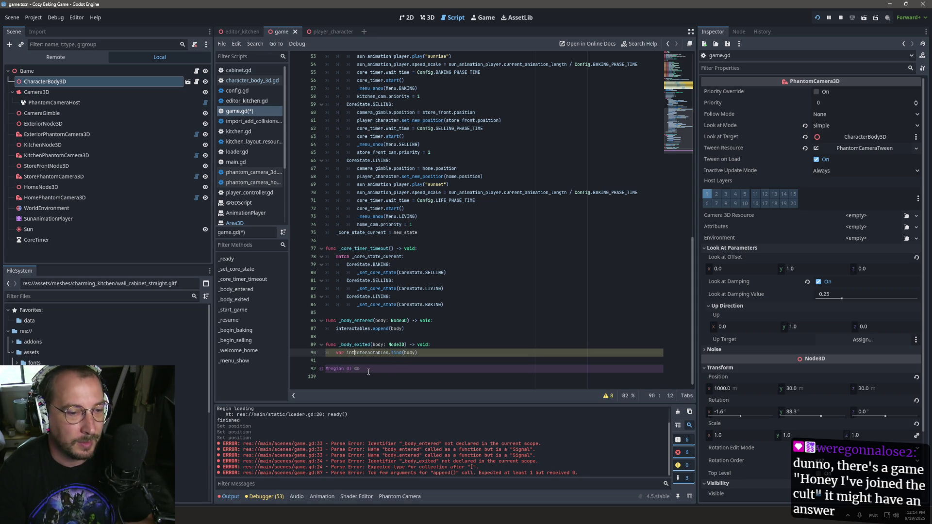
{"action": "key", "text": "BackSpace"}
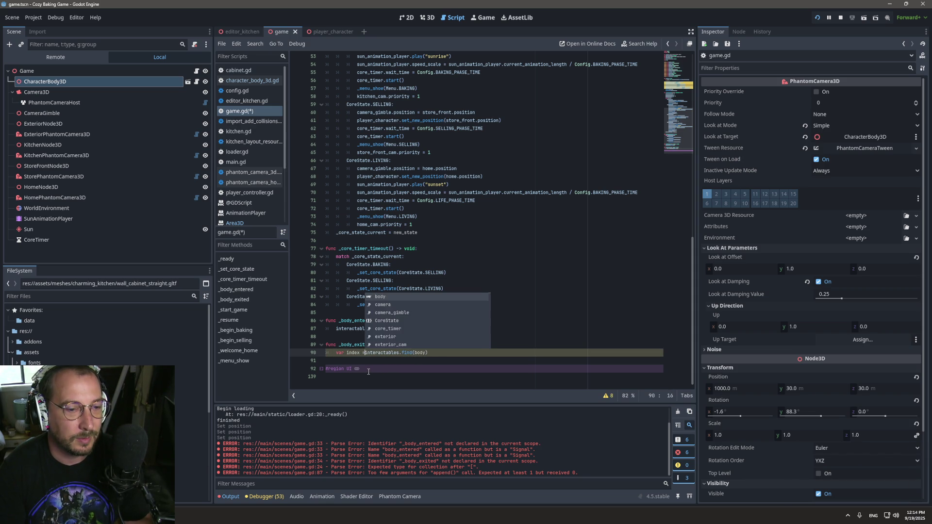
{"action": "type", "text": ": int "}
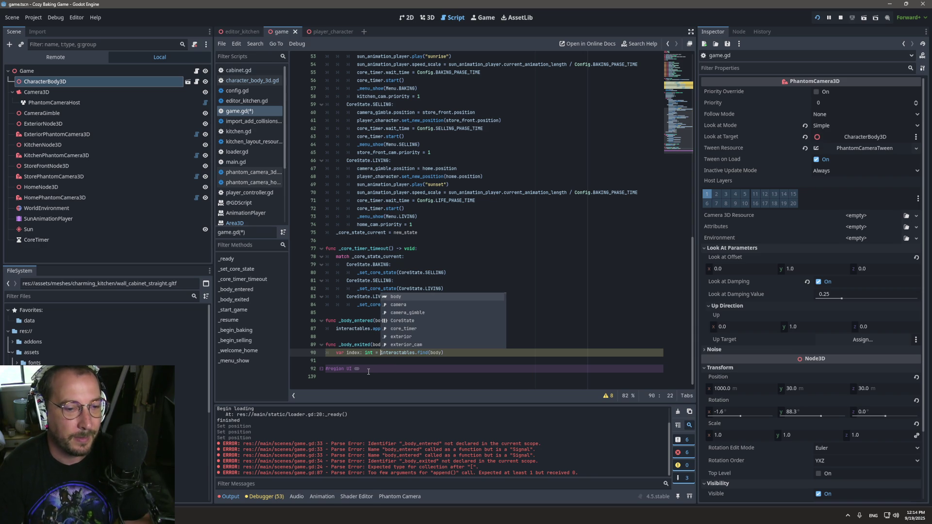
{"action": "type", "text": "="}
{"action": "key", "text": "ctrl+s"}
- Add interactables.remove_at(index) below the find line and save the script
{"action": "left_click", "coordinate": [468, 353]}
{"action": "key", "text": "Return"}
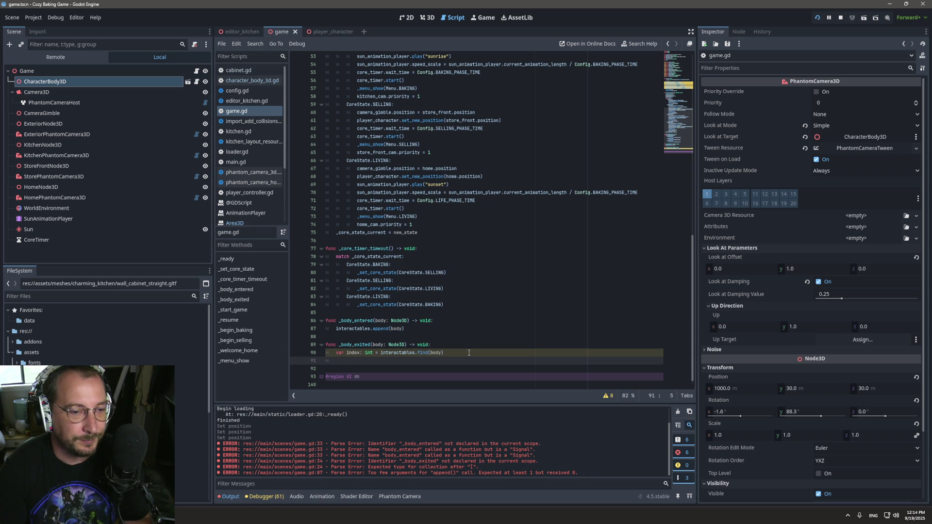
{"action": "type", "text": "ter"}
{"action": "key", "text": "Return"}
{"action": "type", "text": ".r"}
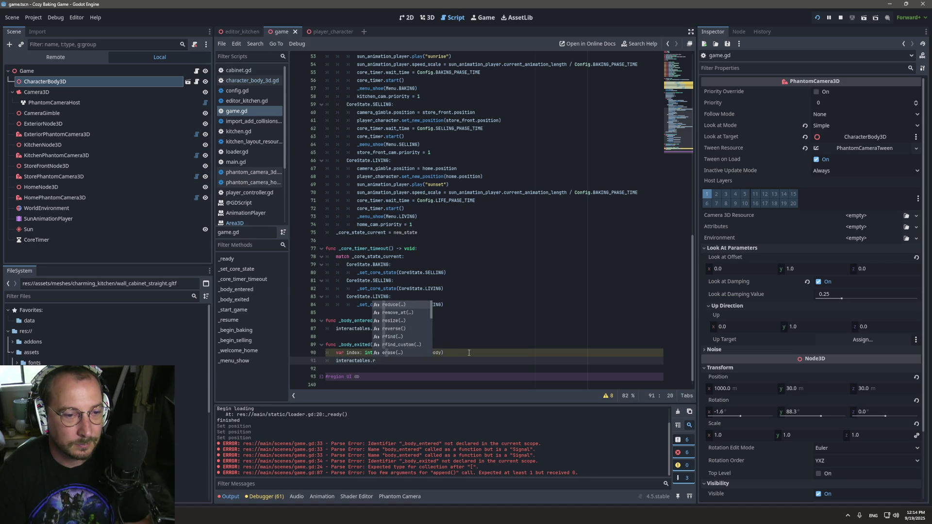
{"action": "key", "text": "Down"}
{"action": "key", "text": "Return"}
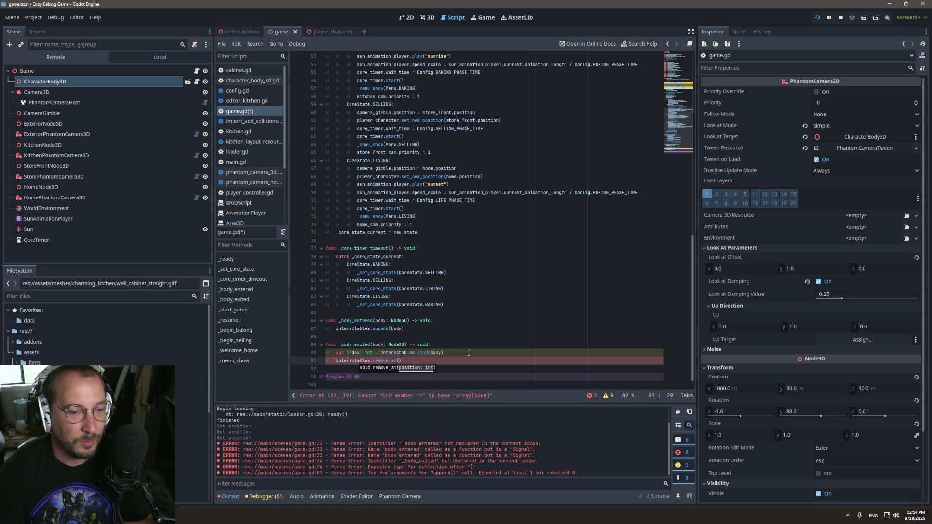
{"action": "key", "text": "ctrl+s"}
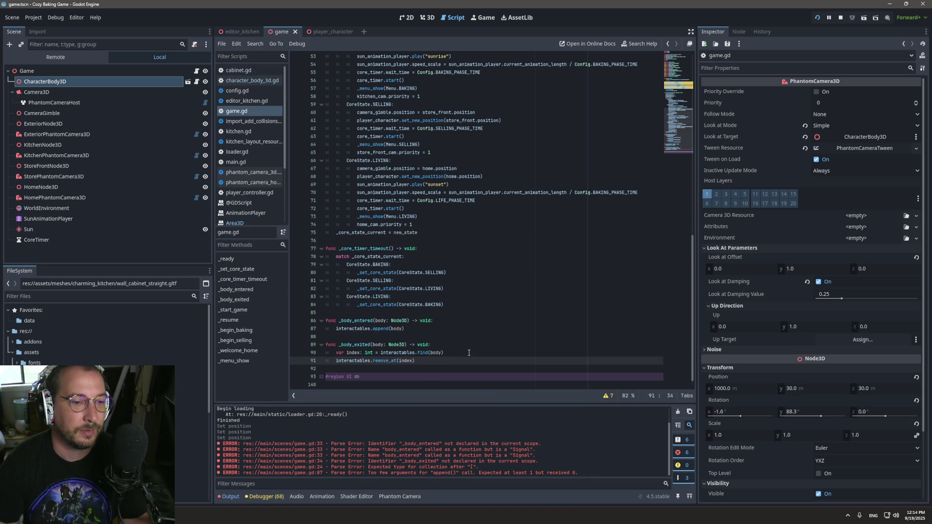
- Add print_debug(interactables) after both the append line and the remove_at line
{"action": "double_click", "coordinate": [353, 329]}
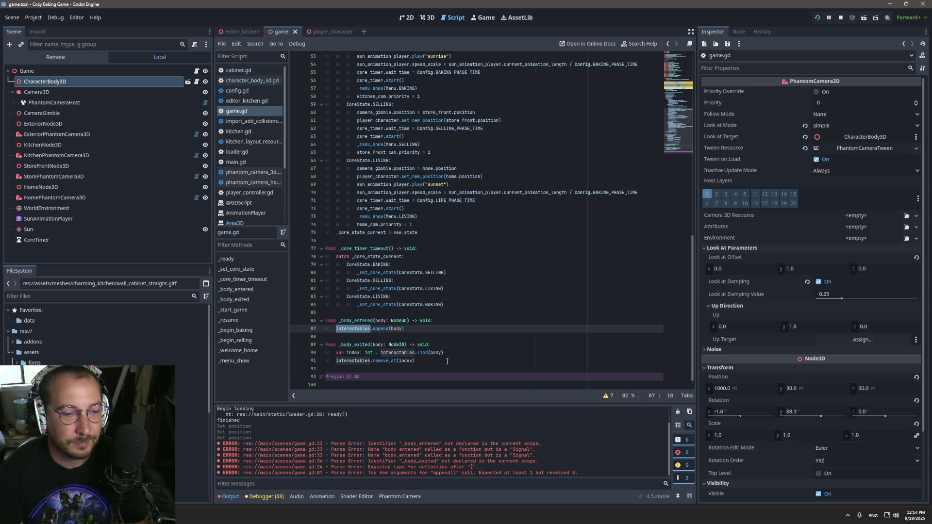
{"action": "left_click", "coordinate": [428, 328]}
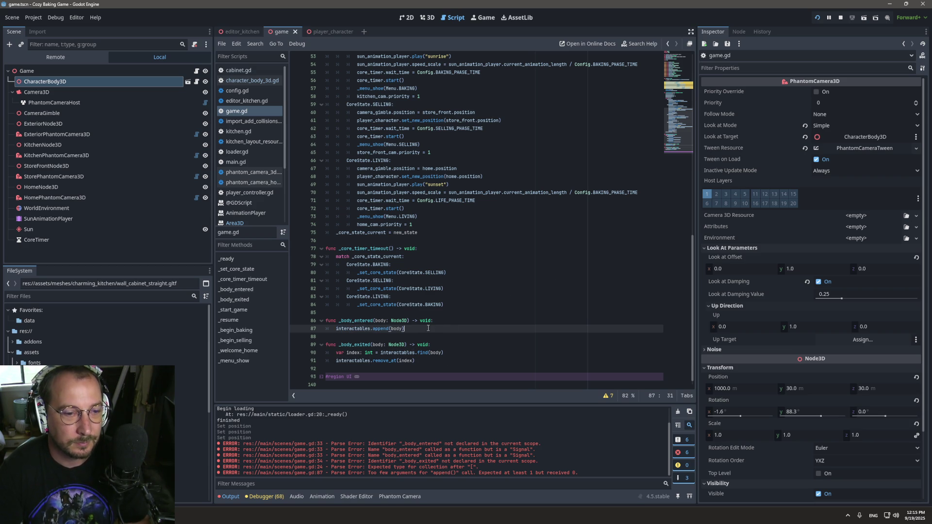
{"action": "key", "text": "Return"}
{"action": "type", "text": "print_debug("}
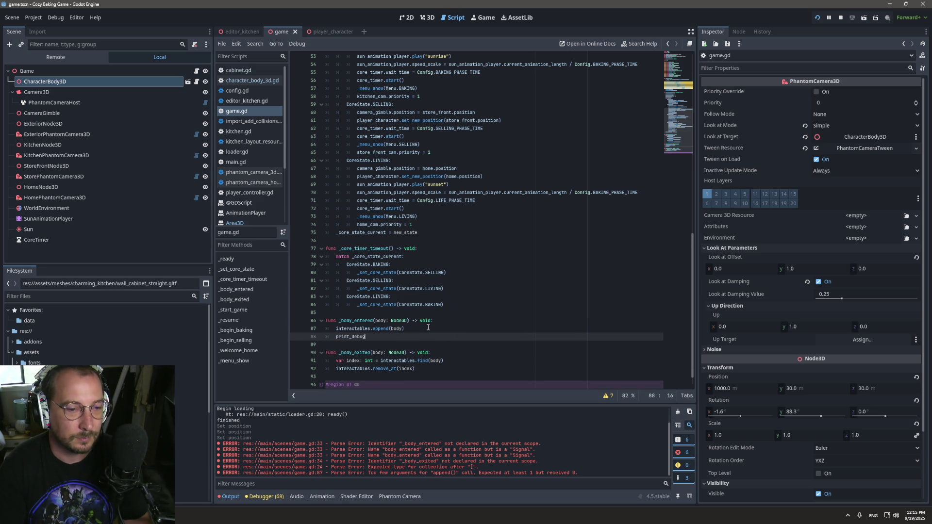
{"action": "type", "text": "interactables"}
{"action": "left_click_drag", "start_coordinate": [410, 338], "coordinate": [337, 340]}
{"action": "key", "text": "ctrl+c"}
{"action": "left_click", "coordinate": [421, 367]}
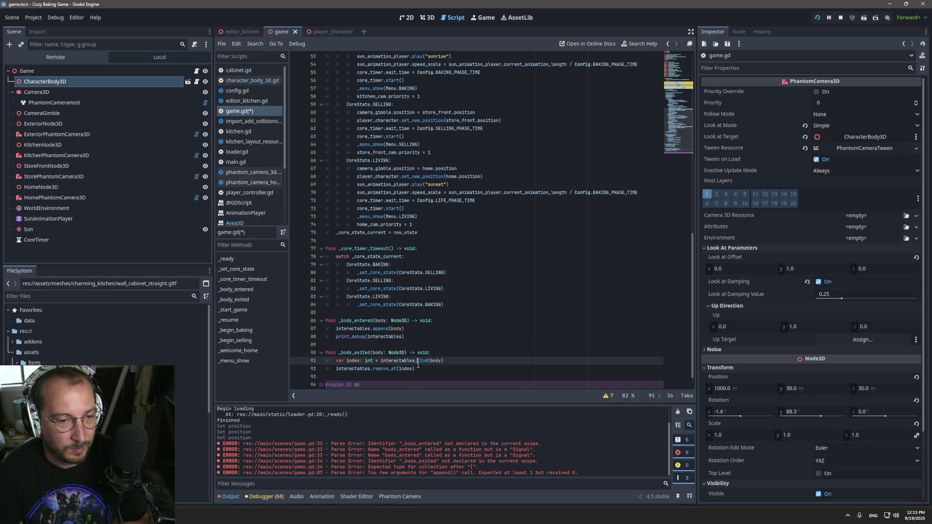
{"action": "key", "text": "Return"}
{"action": "key", "text": "ctrl+v"}
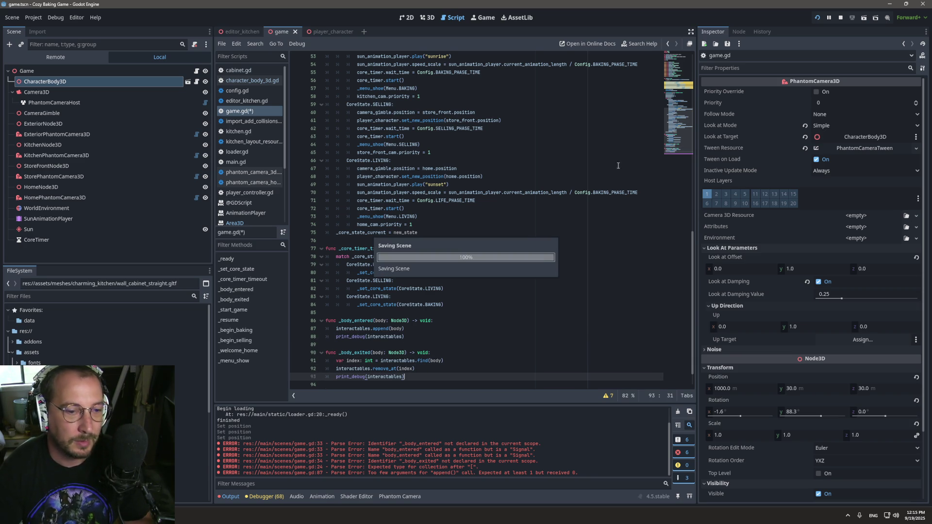
- Run the project, start the game, and walk the character back and forth by the stove
{"action": "left_click", "coordinate": [817, 21]}
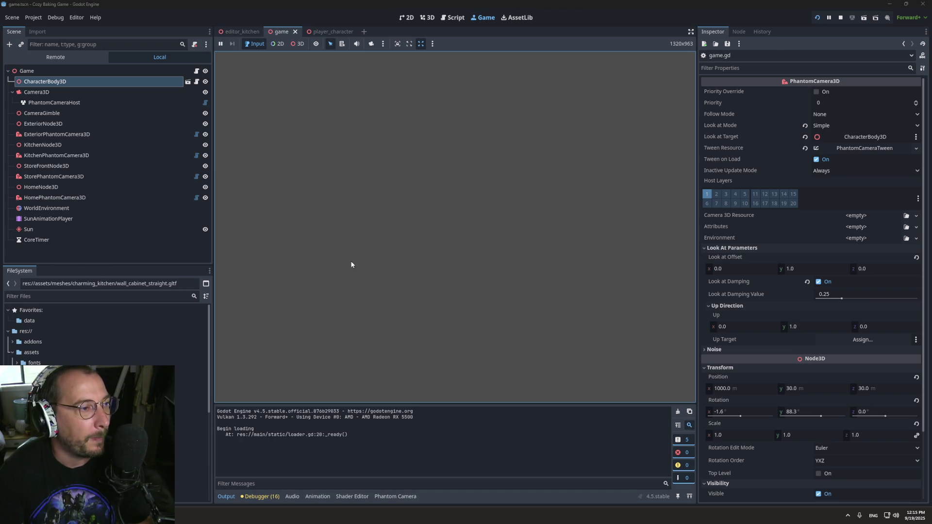
{"action": "left_click", "coordinate": [464, 226]}
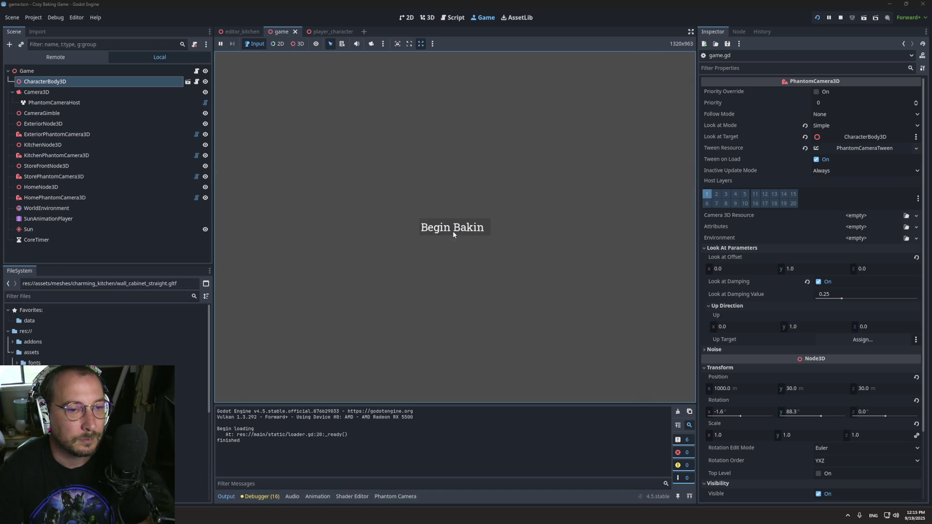
{"action": "key", "text": "a"}
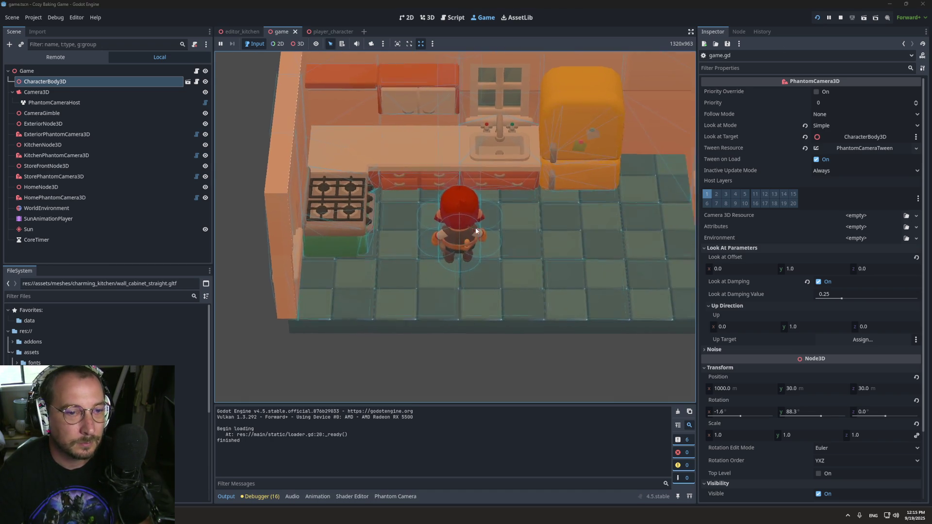
{"action": "key", "text": "d"}
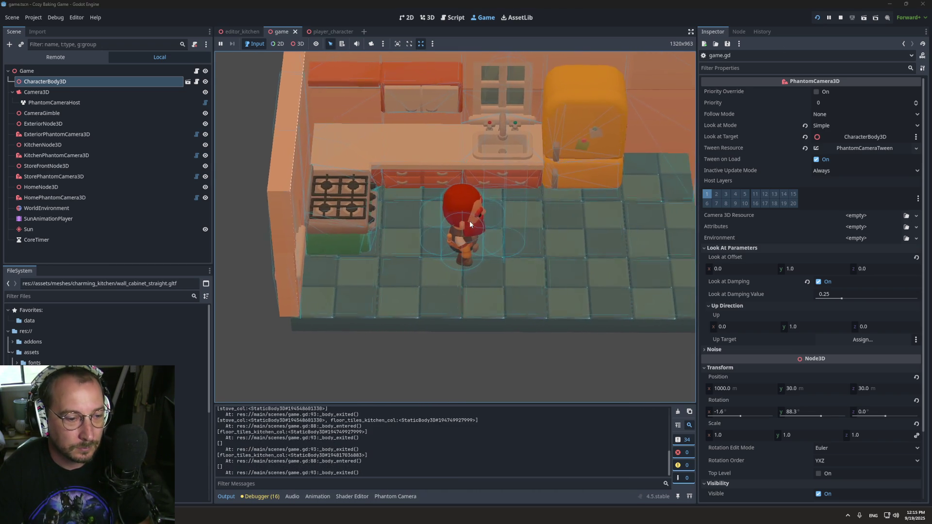
{"action": "key", "text": "a"}
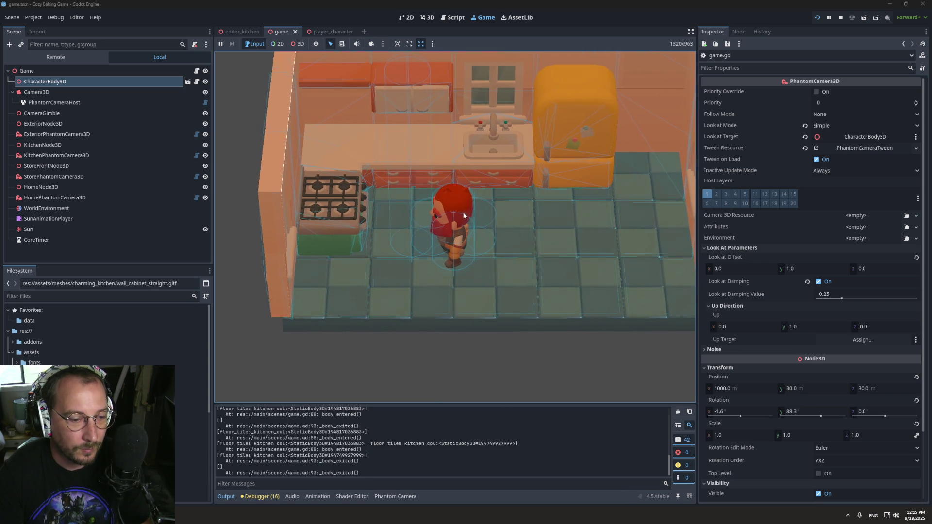
{"action": "key", "text": "d"}
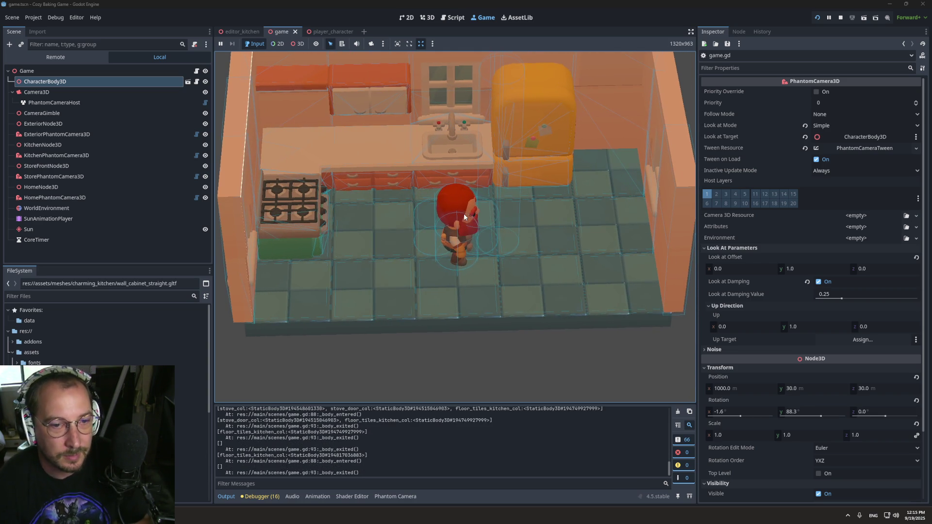
- Walk the character up to the sink, across toward the fridge, and back to the stove
{"action": "key", "text": "w"}
{"action": "key", "text": "s"}
{"action": "key", "text": "a"}
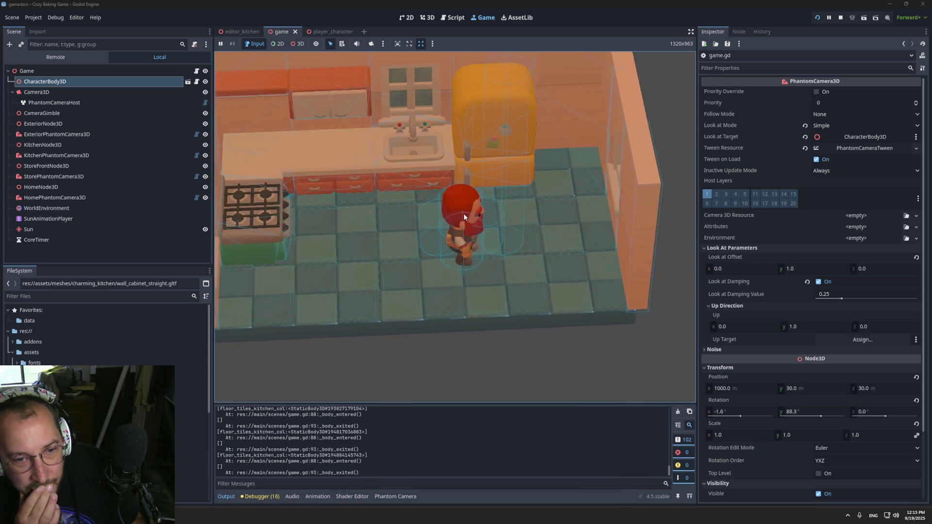
{"action": "key", "text": "d"}
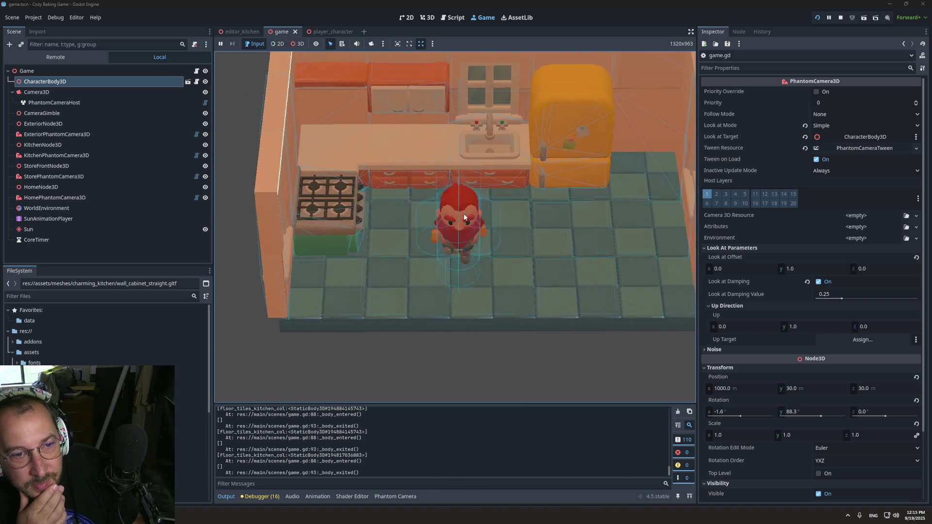
{"action": "key", "text": "a"}
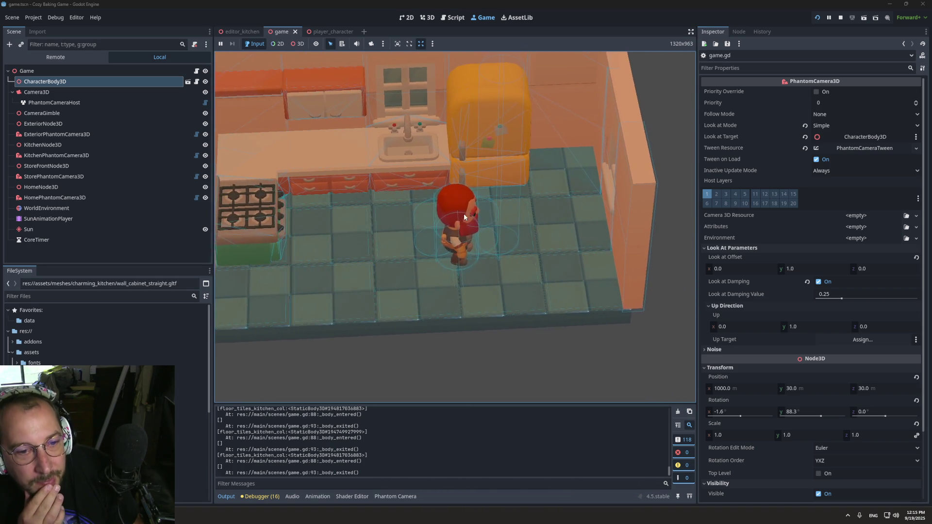
{"action": "key", "text": "a"}
{"action": "key", "text": "a"}
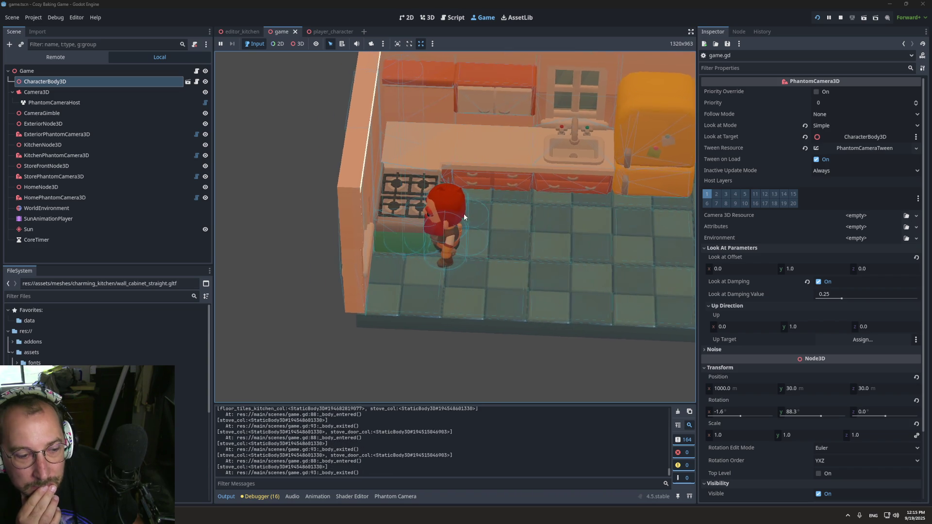
{"action": "key", "text": "d"}
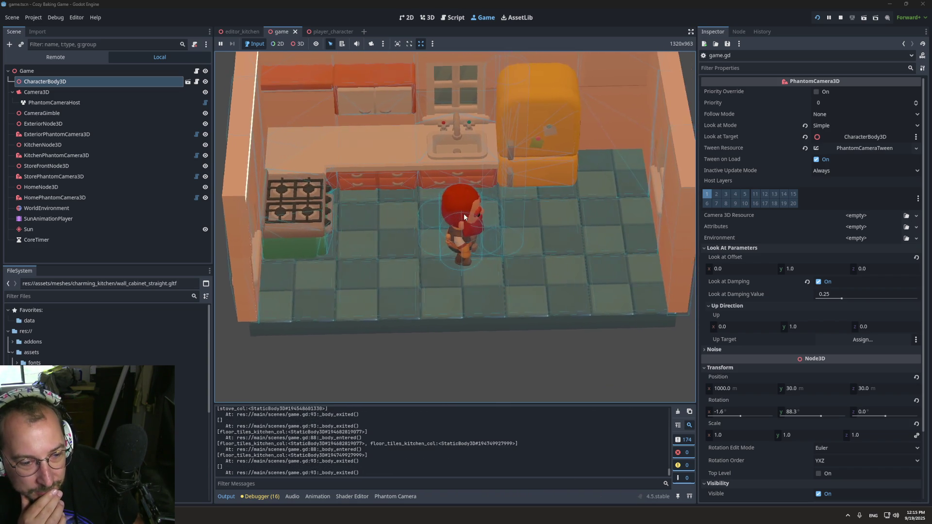
- Walk the character into the kitchen counter, away, and back to it
{"action": "key", "text": "w"}
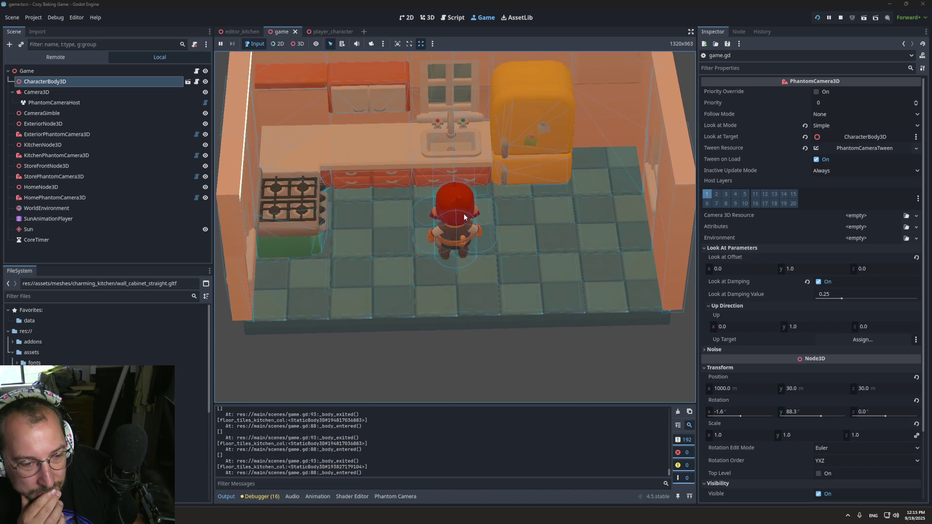
{"action": "key", "text": "d"}
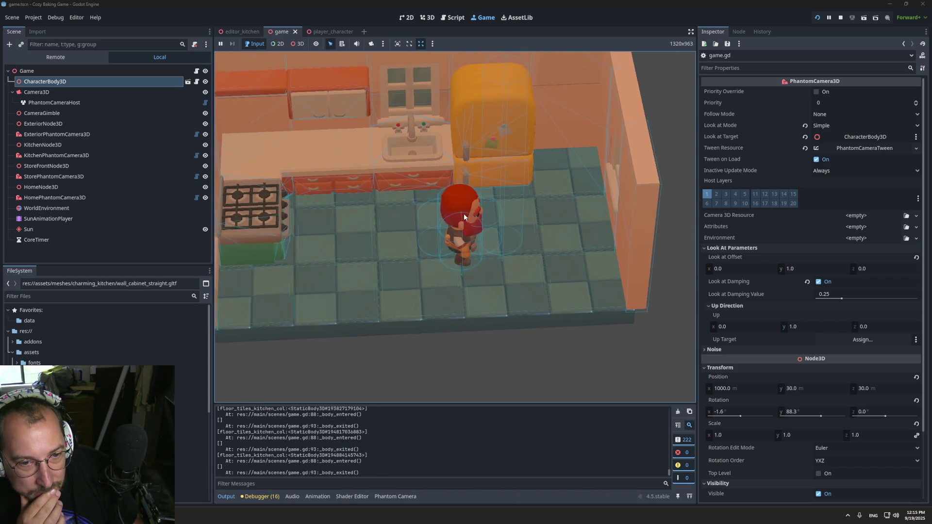
{"action": "key", "text": "a"}
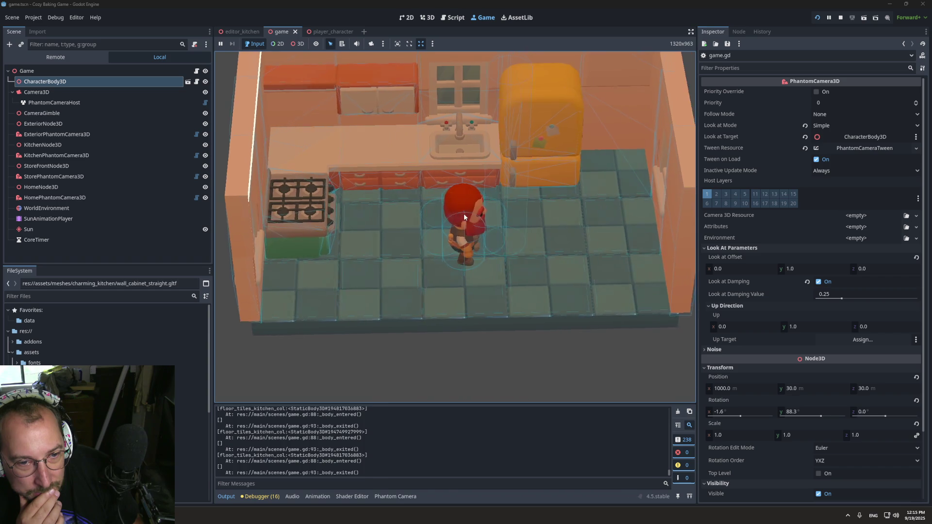
{"action": "key", "text": "w"}
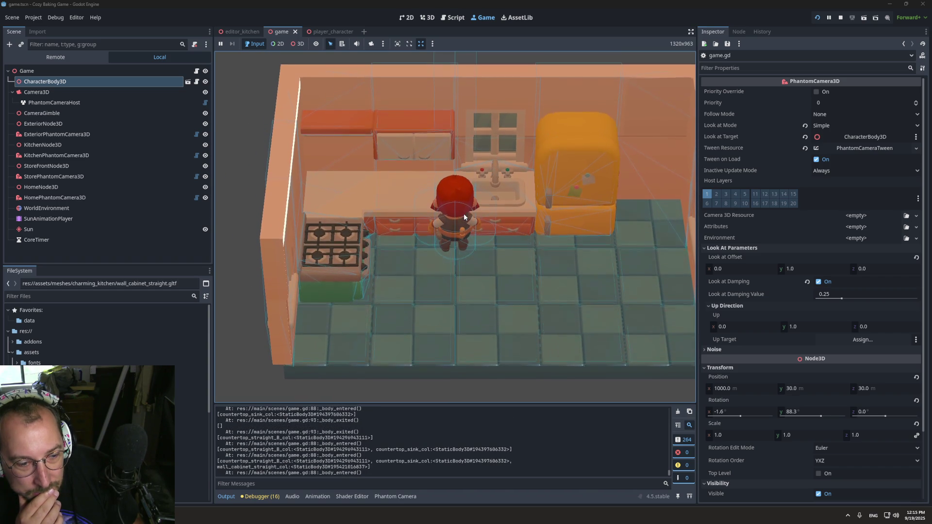
{"action": "key", "text": "a"}
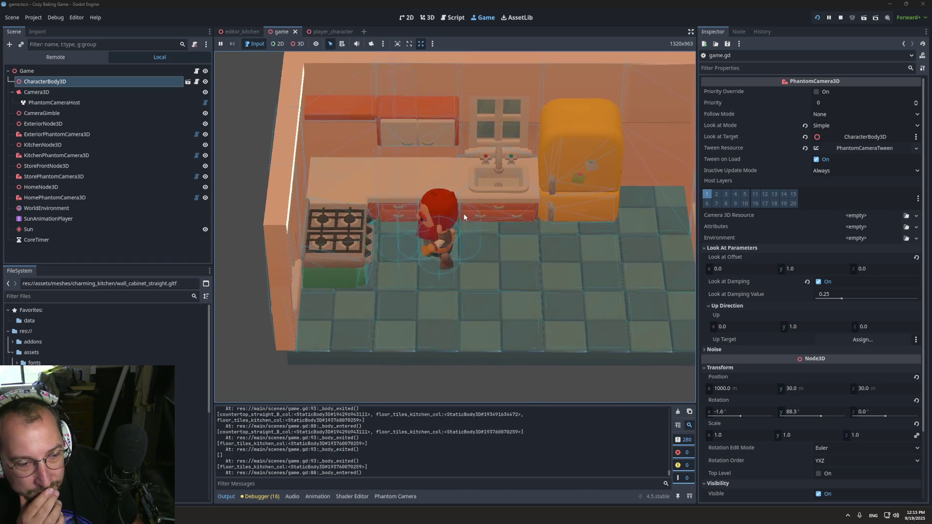
{"action": "key", "text": "w"}
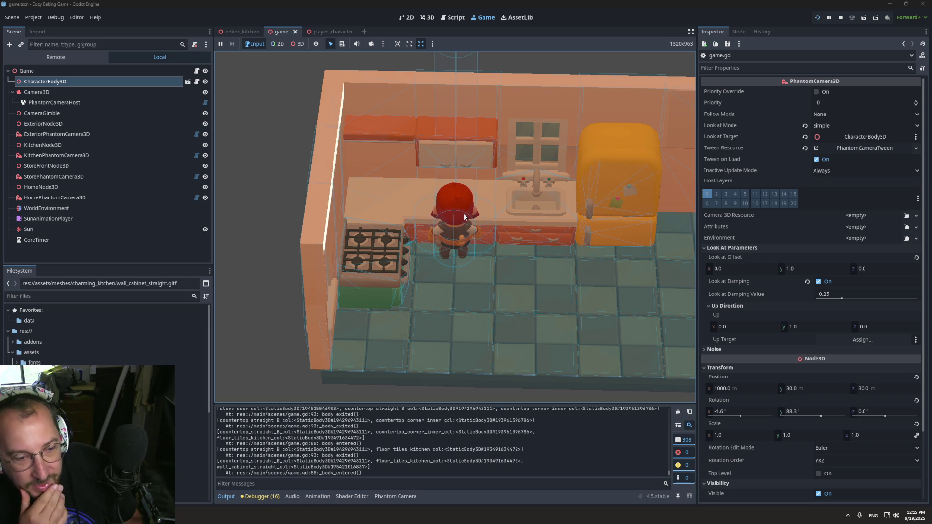
- Open game.gd in the Script workspace, expand Game in the Remote tree, and alt-tab to the browser
{"action": "left_click", "coordinate": [459, 18]}
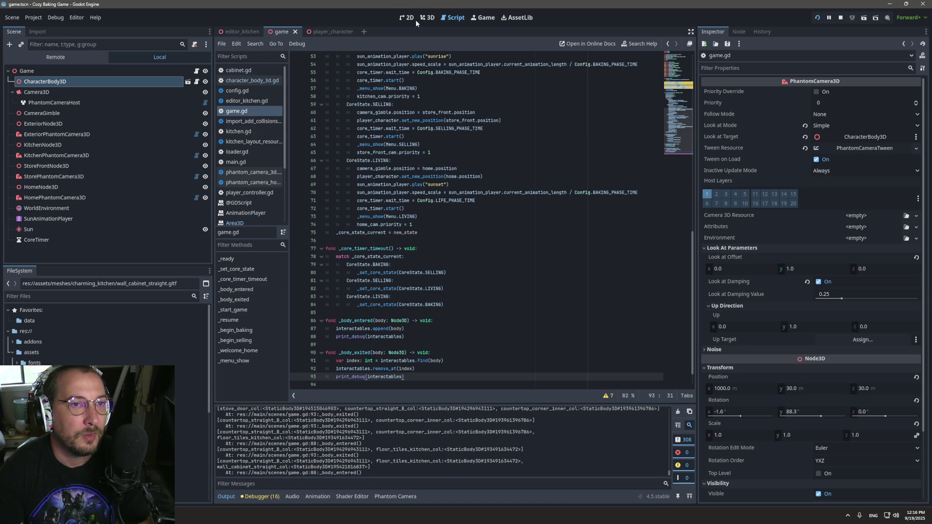
{"action": "left_click", "coordinate": [32, 57]}
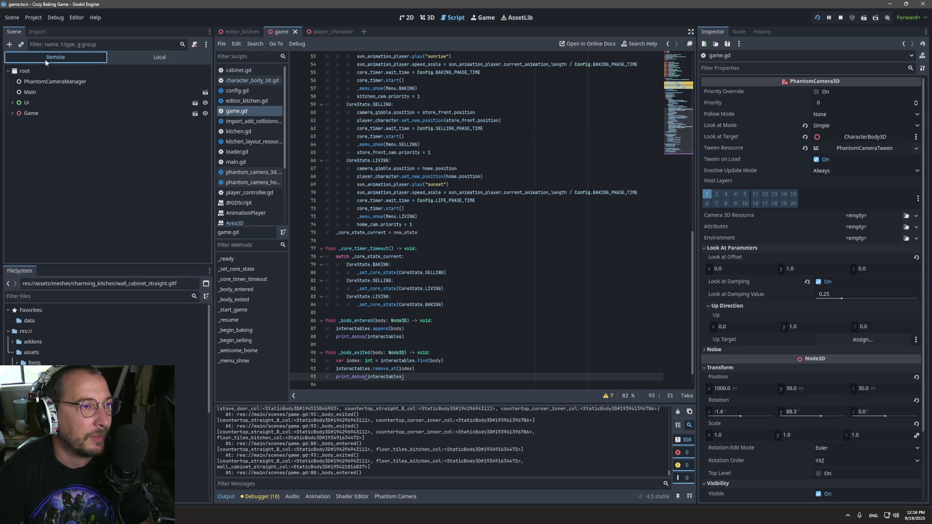
{"action": "left_click", "coordinate": [8, 113]}
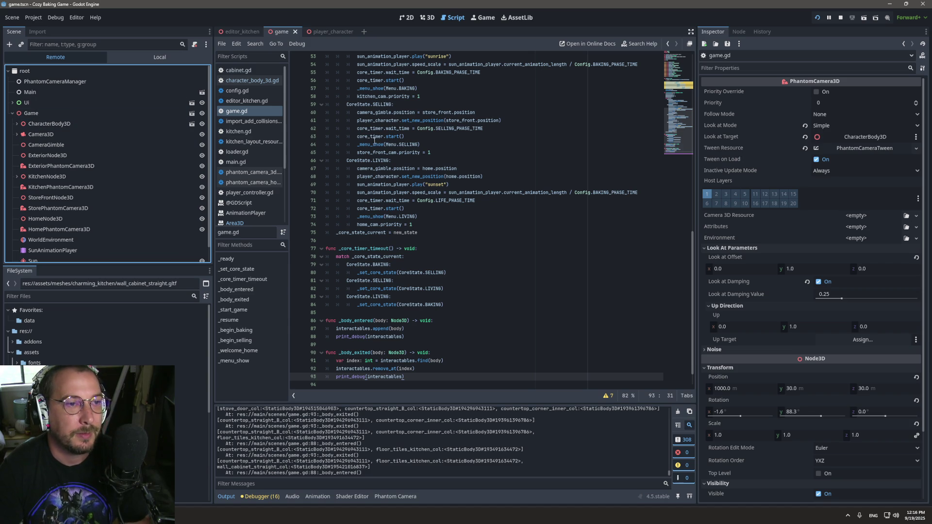
{"action": "key", "text": "ctrl+super+Right"}
{"action": "key", "text": "ctrl+super+Left"}
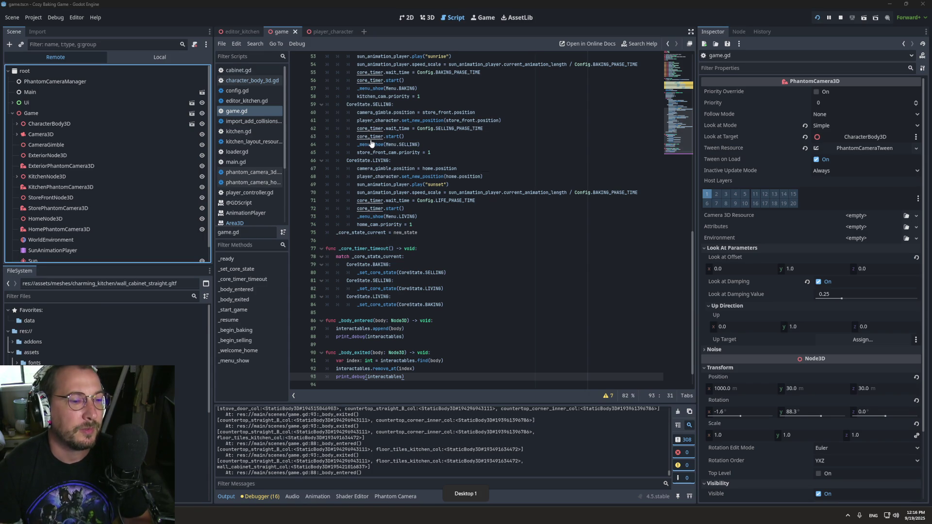
{"action": "key", "text": "alt+Tab"}
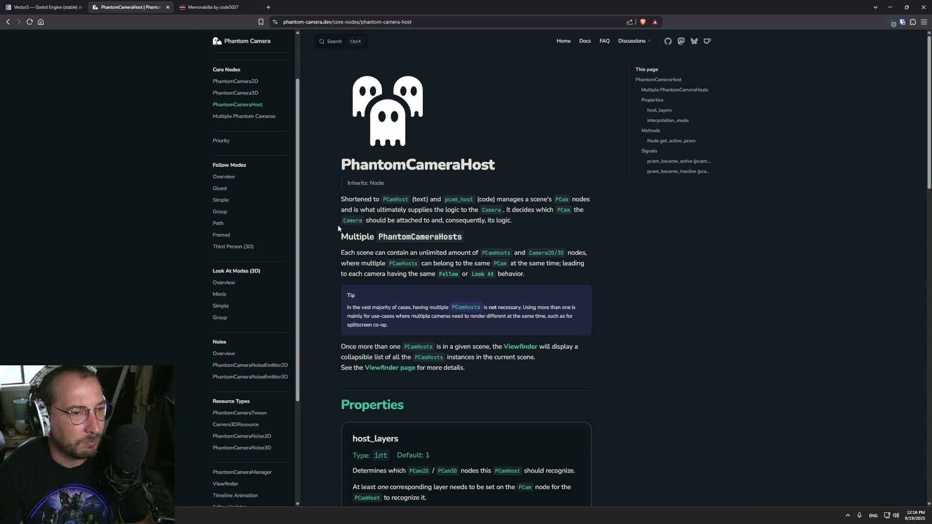
- Search the Godot docs for staticbody3d and read the StaticBody3D class page
{"action": "key", "text": "ctrl+shift+Tab"}
{"action": "left_click", "coordinate": [155, 60]}
{"action": "type", "text": "staticbody3d"}
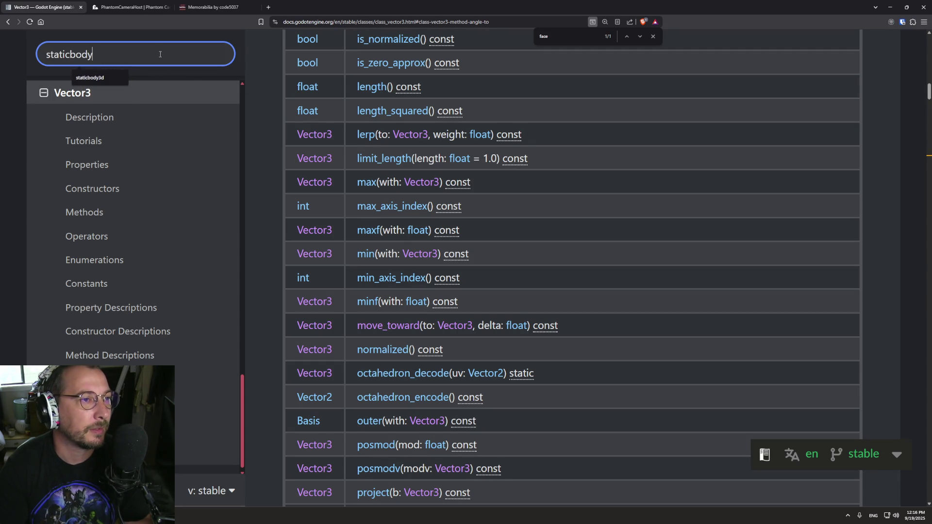
{"action": "key", "text": "Return"}
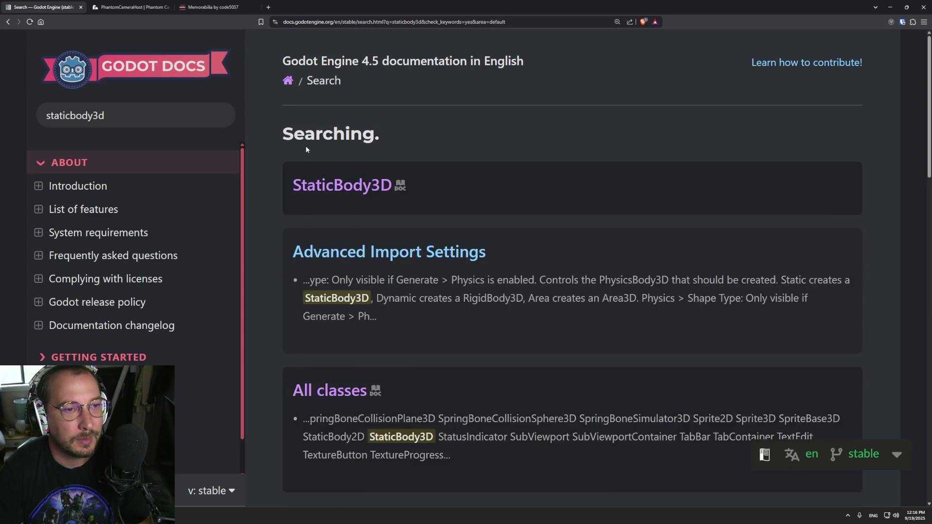
{"action": "left_click", "coordinate": [312, 214]}
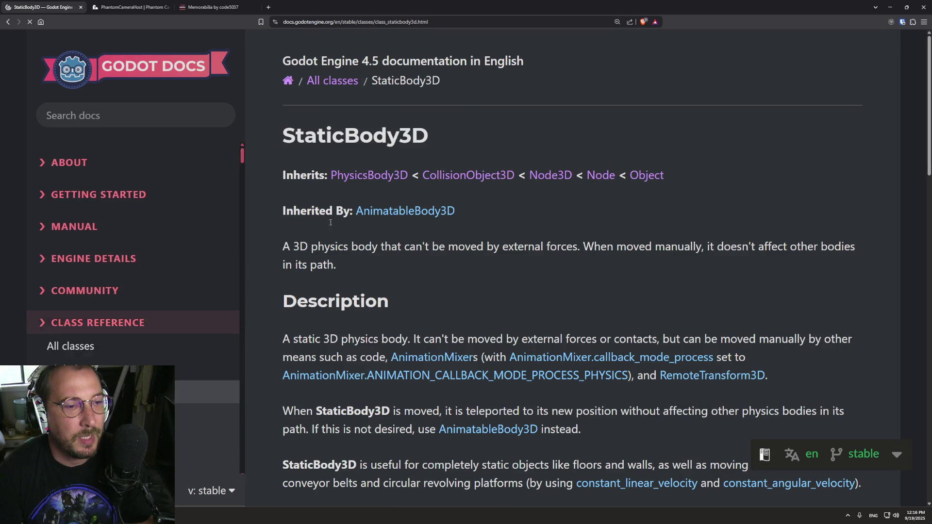
{"action": "scroll", "coordinate": [374, 228], "scroll_direction": "down", "scroll_amount": 7}
{"action": "scroll", "coordinate": [370, 249], "scroll_direction": "down", "scroll_amount": 3}
{"action": "scroll", "coordinate": [373, 239], "scroll_direction": "down", "scroll_amount": 1}
{"action": "scroll", "coordinate": [364, 237], "scroll_direction": "up", "scroll_amount": 1}
{"action": "scroll", "coordinate": [403, 215], "scroll_direction": "up", "scroll_amount": 10}
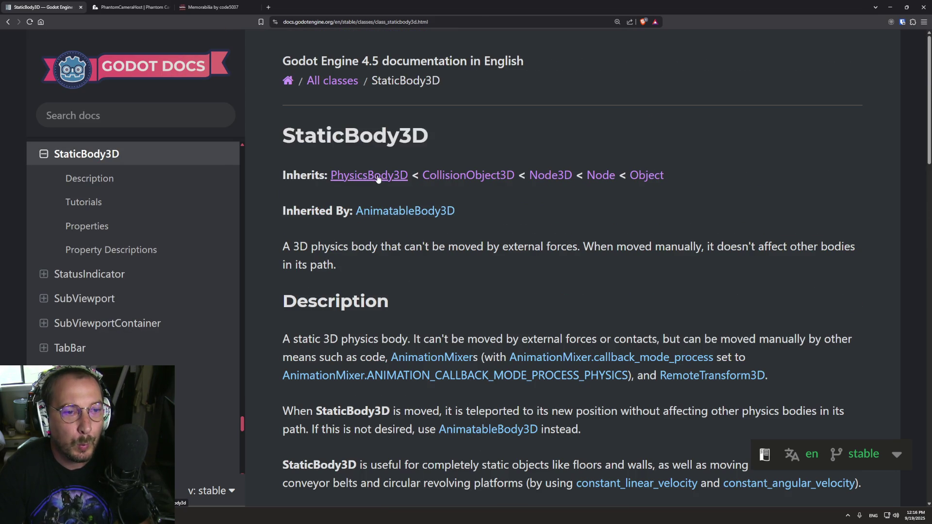
- Follow the inheritance chain to the PhysicsBody3D and CollisionObject3D class pages
{"action": "left_click", "coordinate": [374, 176]}
{"action": "scroll", "coordinate": [441, 262], "scroll_direction": "down", "scroll_amount": 6}
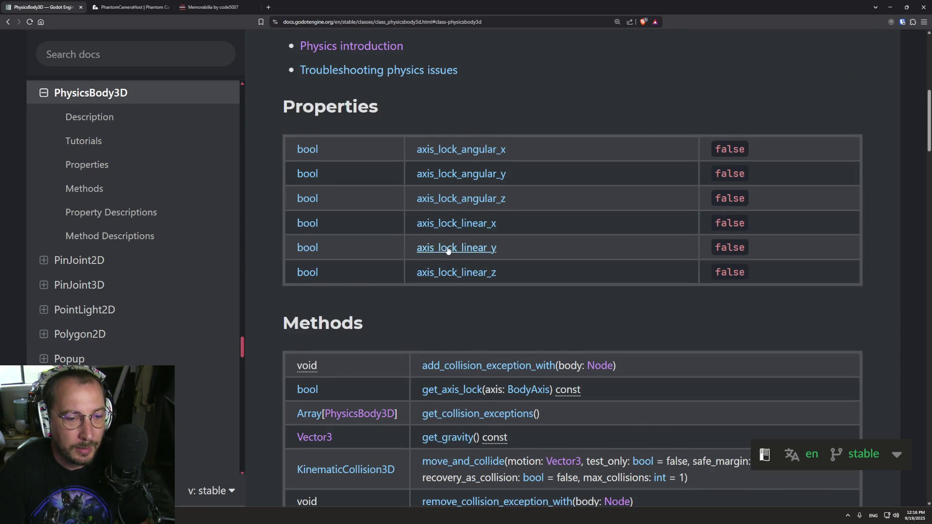
{"action": "scroll", "coordinate": [544, 228], "scroll_direction": "down", "scroll_amount": 3}
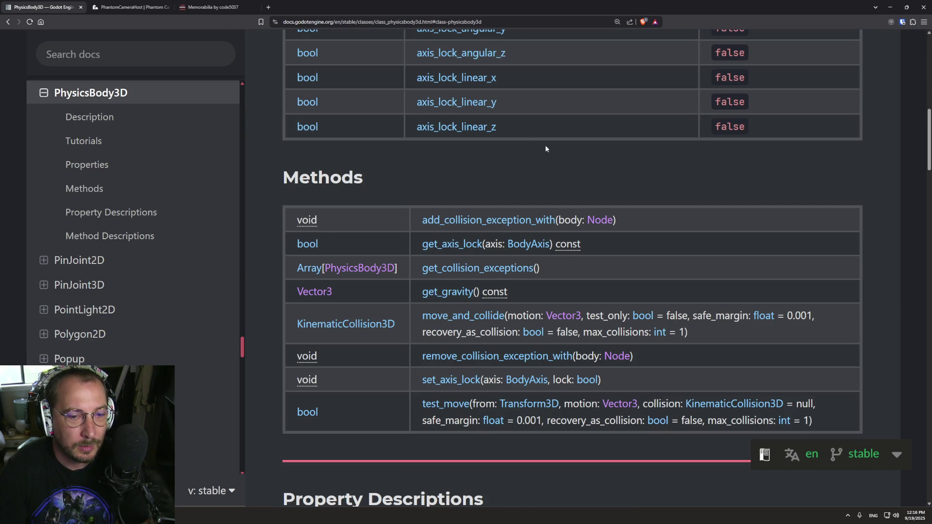
{"action": "scroll", "coordinate": [375, 184], "scroll_direction": "up", "scroll_amount": 11}
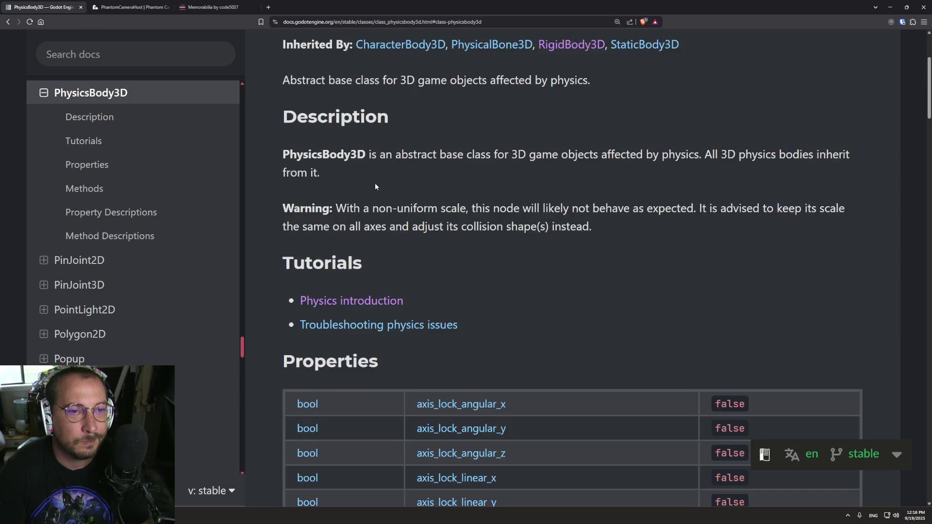
{"action": "left_click", "coordinate": [363, 159]}
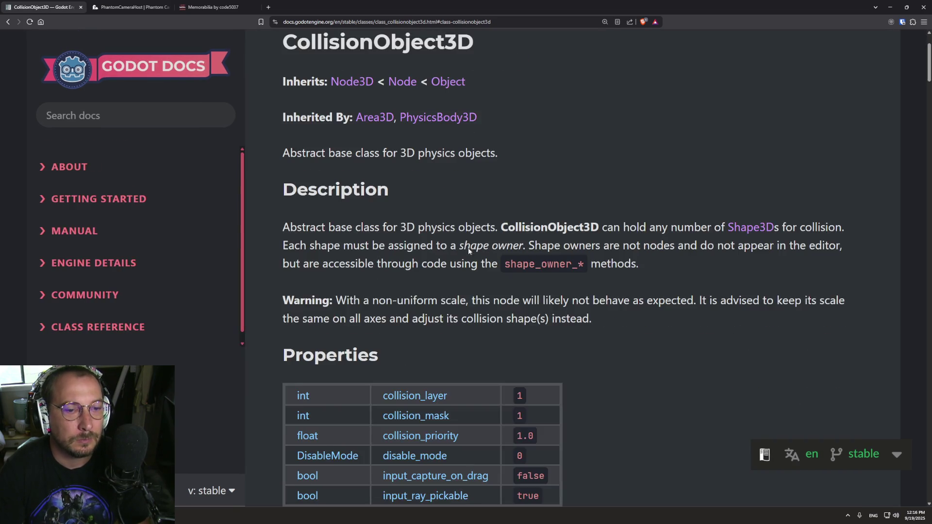
{"action": "scroll", "coordinate": [432, 269], "scroll_direction": "down", "scroll_amount": 6}
{"action": "scroll", "coordinate": [340, 260], "scroll_direction": "down", "scroll_amount": 2}
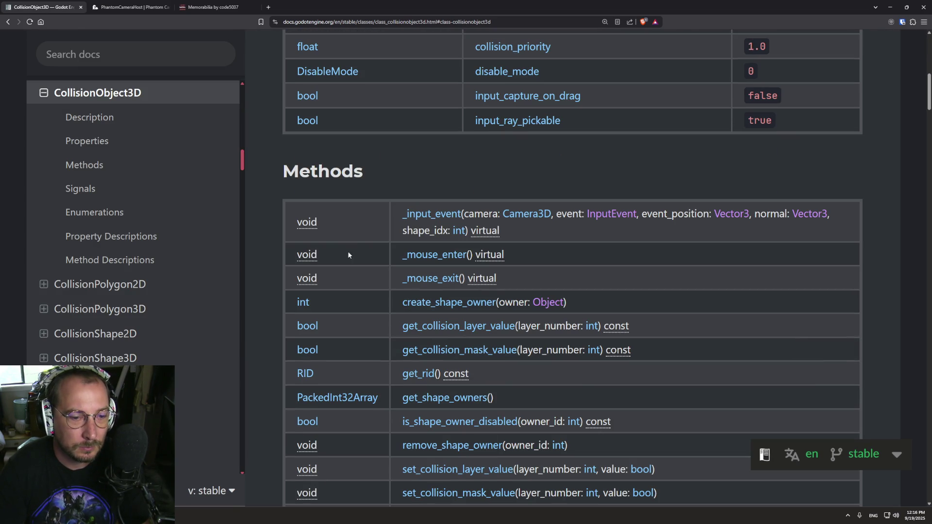
- Read the create_shape_owner and get_shape_owners method descriptions on CollisionObject3D
{"action": "left_click", "coordinate": [416, 303]}
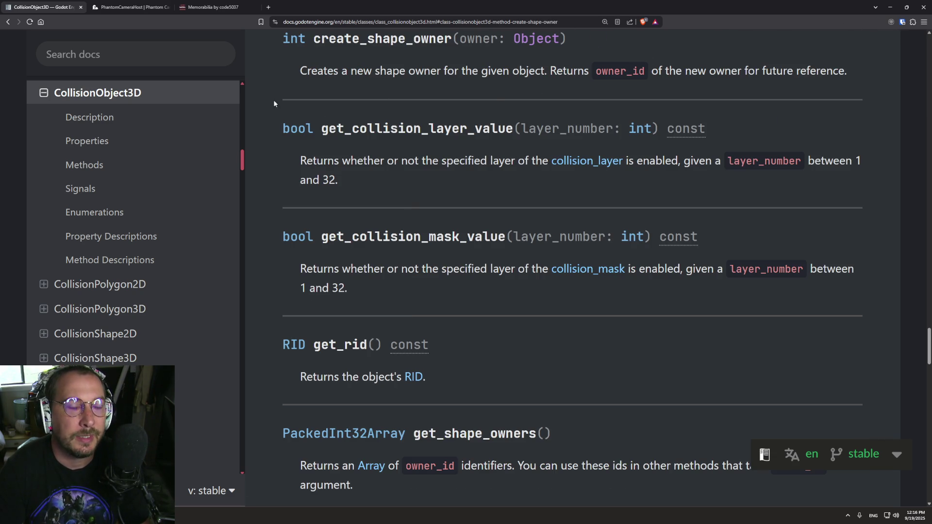
{"action": "left_click", "coordinate": [8, 22]}
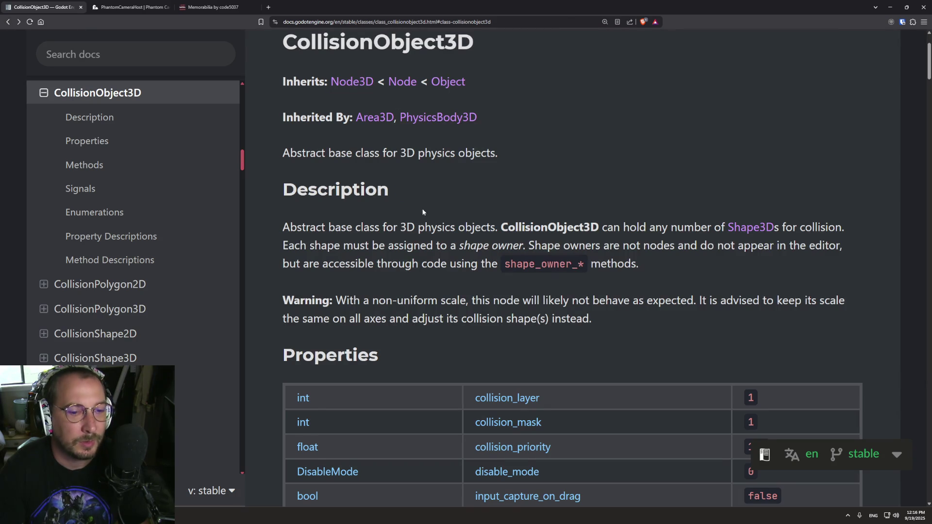
{"action": "scroll", "coordinate": [425, 211], "scroll_direction": "down", "scroll_amount": 6}
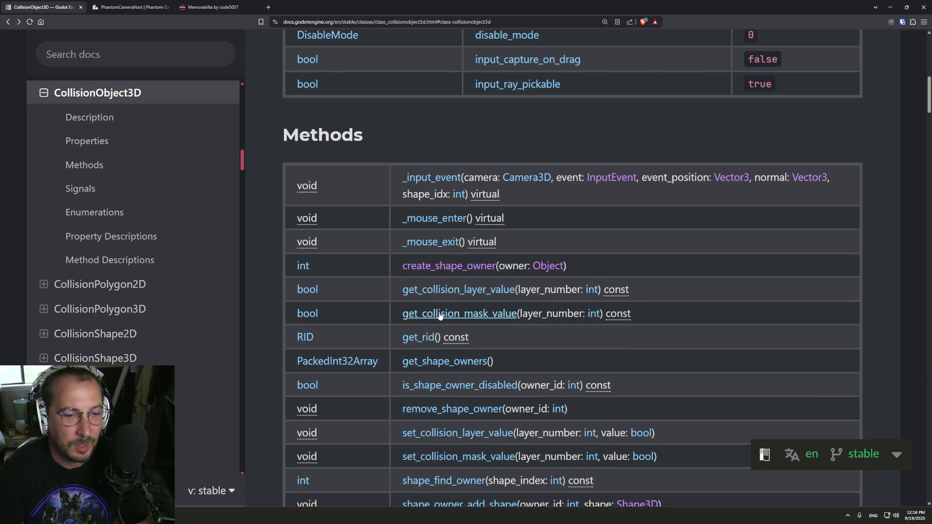
{"action": "left_click", "coordinate": [445, 362]}
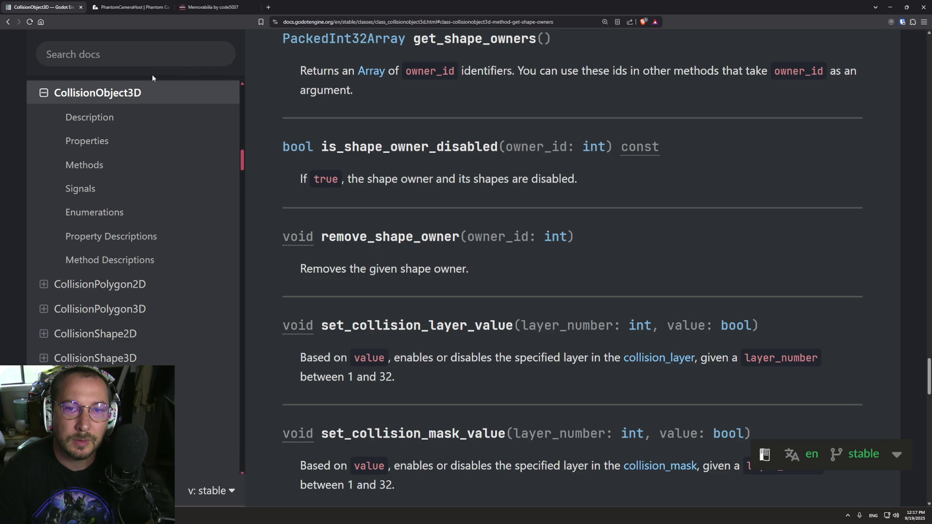
{"action": "left_click", "coordinate": [7, 22]}
{"action": "scroll", "coordinate": [336, 200], "scroll_direction": "up", "scroll_amount": 9}
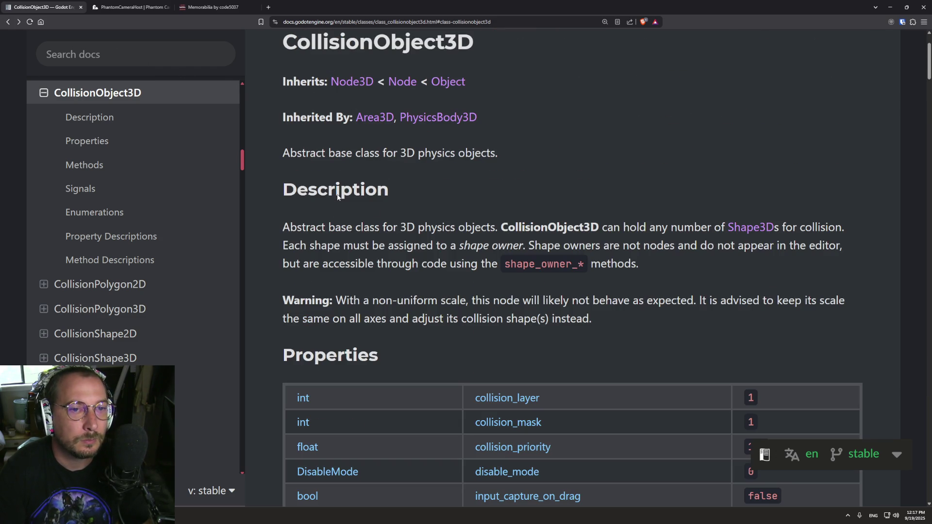
- Step back through the docs history to the Vector3 page, then return to the Godot editor
{"action": "left_click", "coordinate": [10, 22]}
{"action": "left_click", "coordinate": [11, 23]}
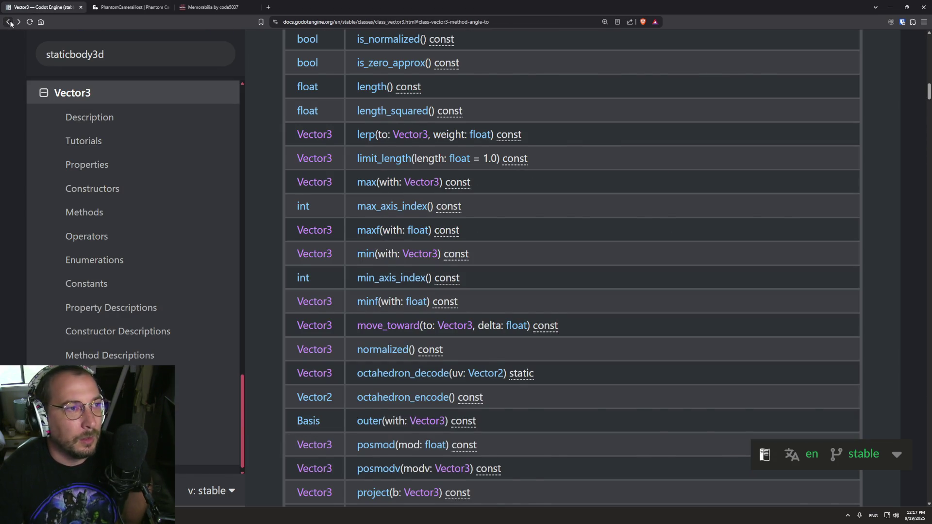
{"action": "left_click", "coordinate": [10, 23]}
{"action": "left_click", "coordinate": [9, 22]}
{"action": "left_click", "coordinate": [9, 22]}
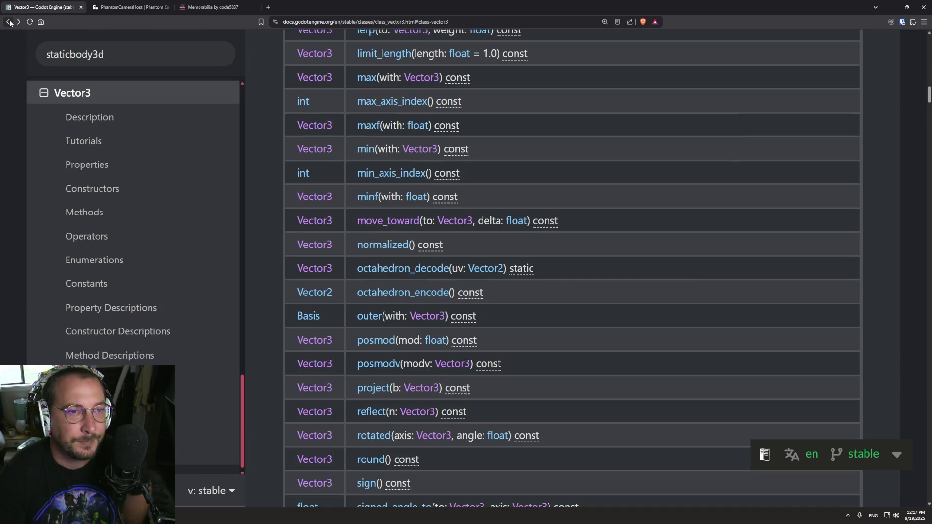
{"action": "left_click", "coordinate": [10, 23]}
{"action": "left_click", "coordinate": [9, 22]}
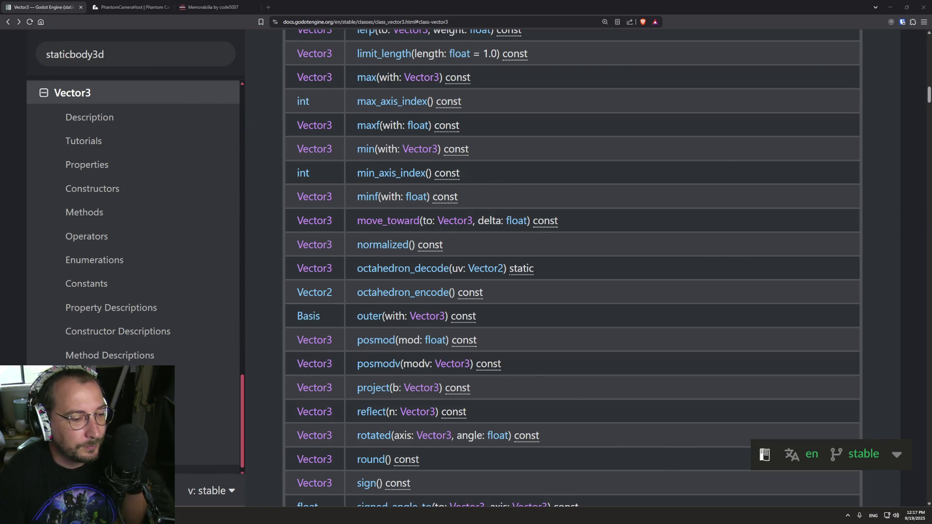
{"action": "key", "text": "alt+Tab"}
{"action": "left_click", "coordinate": [500, 178]}
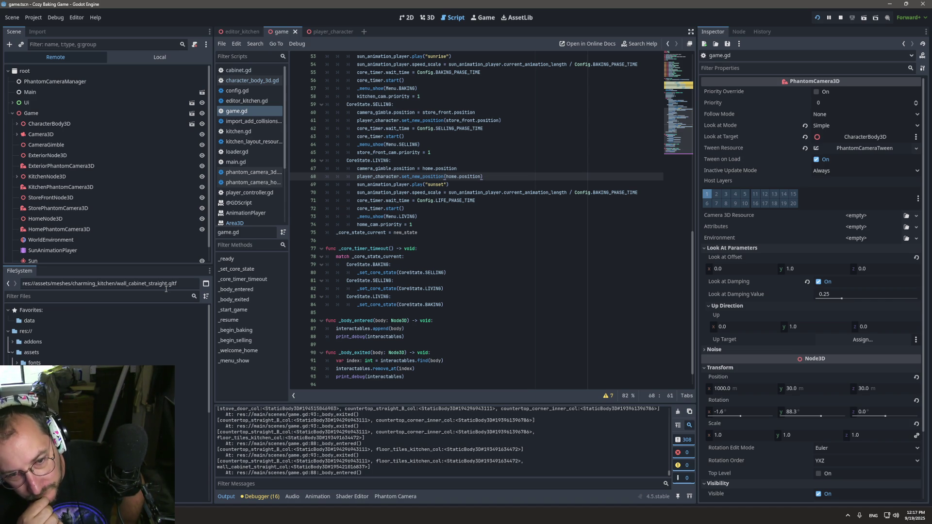
- Use body.get_parent() on lines 87 and 91, save, and reload the running game
{"action": "left_click", "coordinate": [399, 329]}
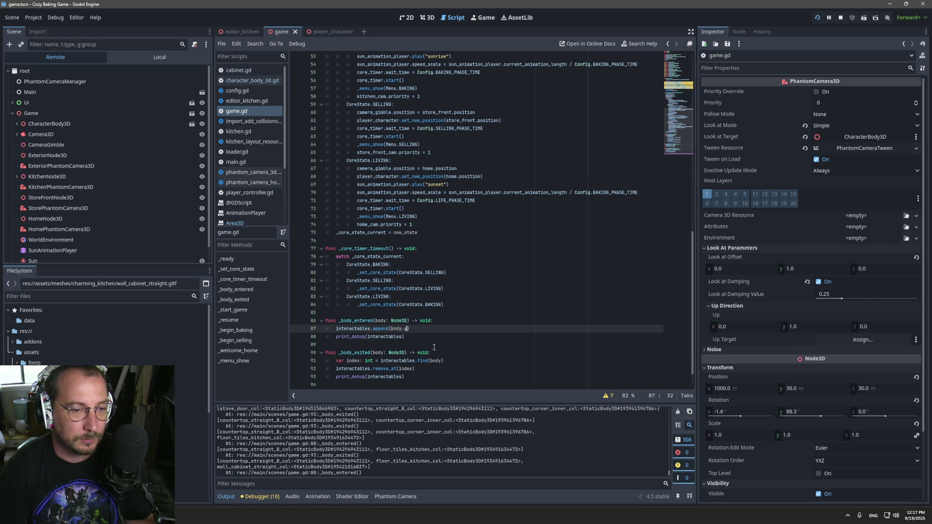
{"action": "type", "text": "et_parent"}
{"action": "key", "text": "Return"}
{"action": "left_click_drag", "start_coordinate": [402, 330], "coordinate": [437, 329]}
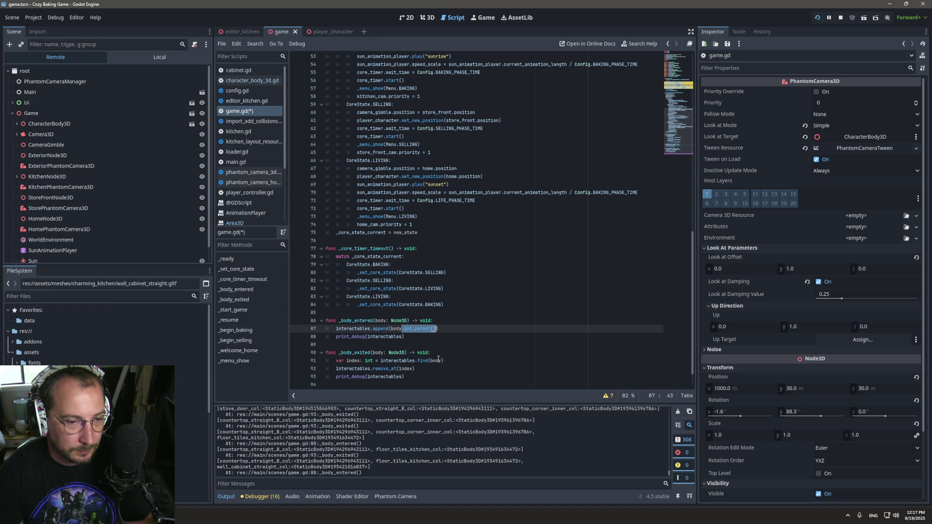
{"action": "key", "text": "ctrl+c"}
{"action": "left_click", "coordinate": [441, 361]}
{"action": "key", "text": "ctrl+v"}
{"action": "left_click", "coordinate": [818, 18]}
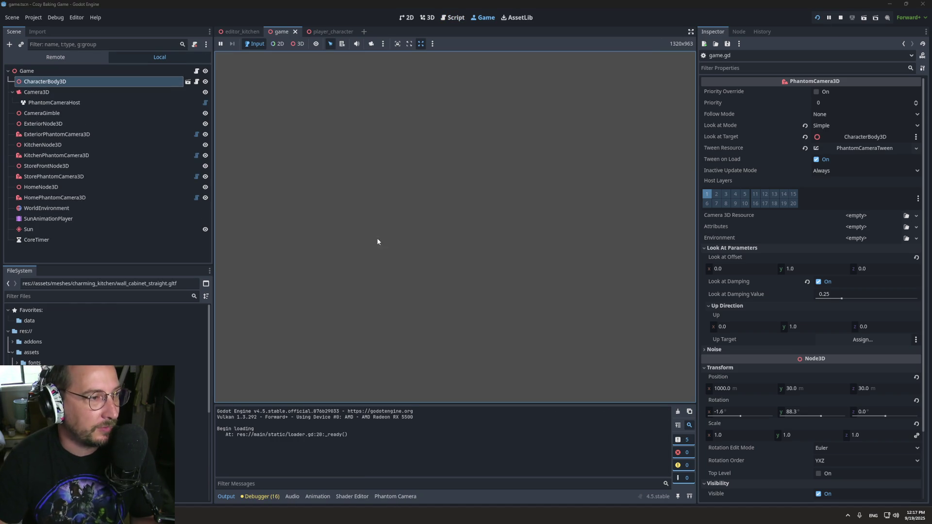
- Start the game, begin the baking phase, and walk the character up to the counter
{"action": "left_click", "coordinate": [454, 229]}
{"action": "left_click", "coordinate": [476, 229]}
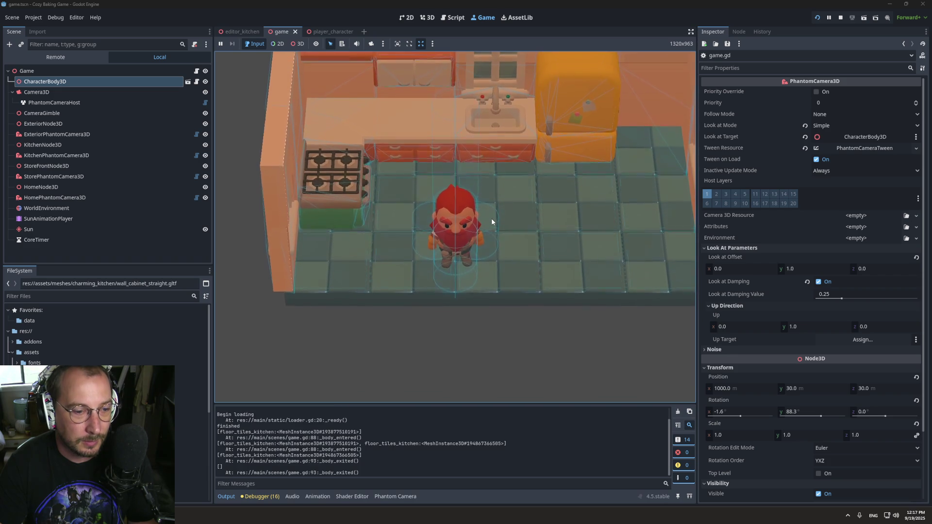
{"action": "key", "text": "a"}
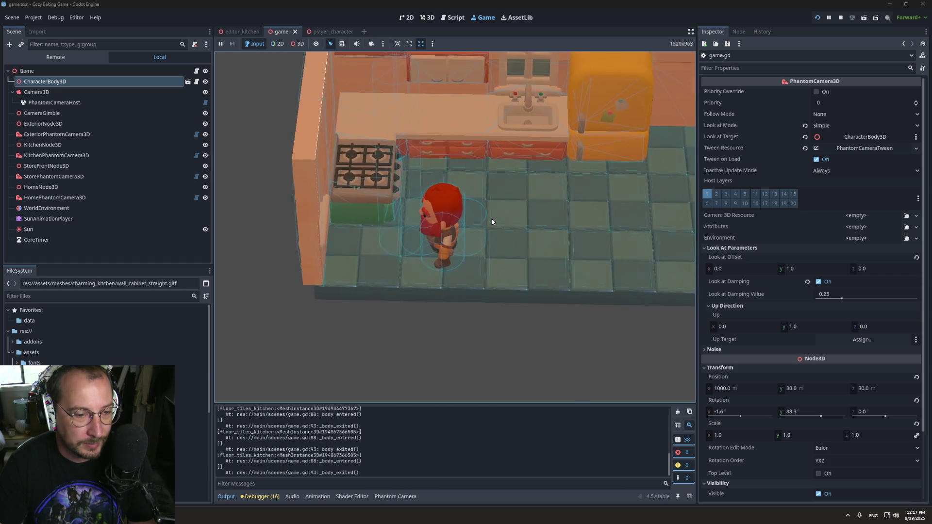
{"action": "key", "text": "w"}
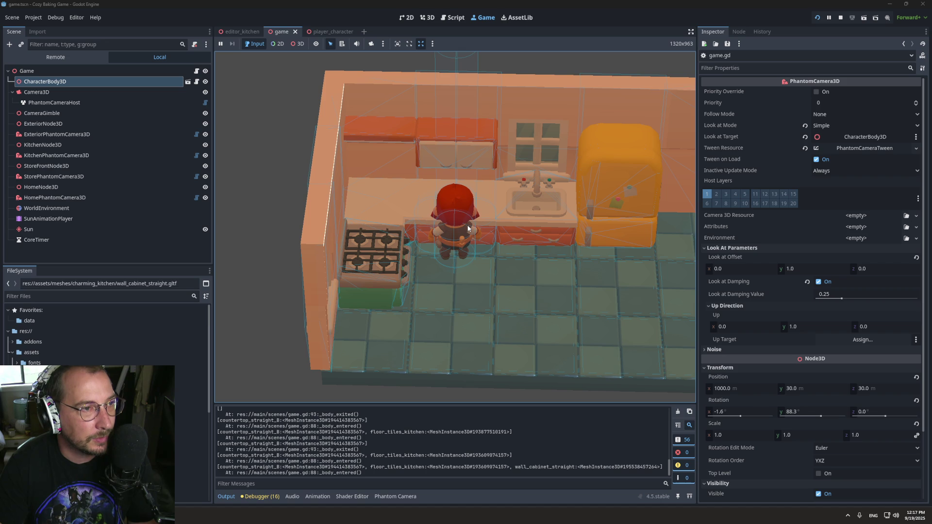
- Expand the Remote tree through Game > KitchenNode3D > WALL_PLAIN_KITCHEN_CORNER_INNER to its CollisionShape3D
{"action": "left_click", "coordinate": [64, 56]}
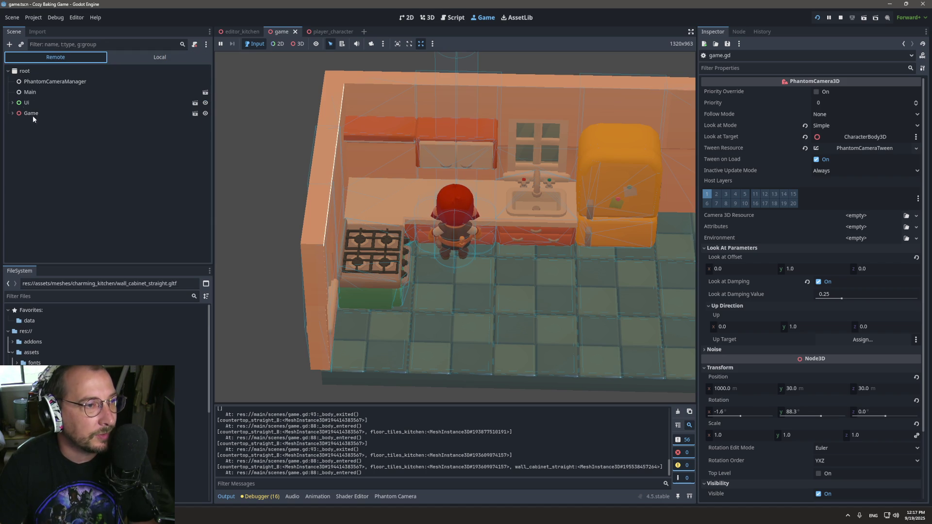
{"action": "left_click", "coordinate": [12, 113]}
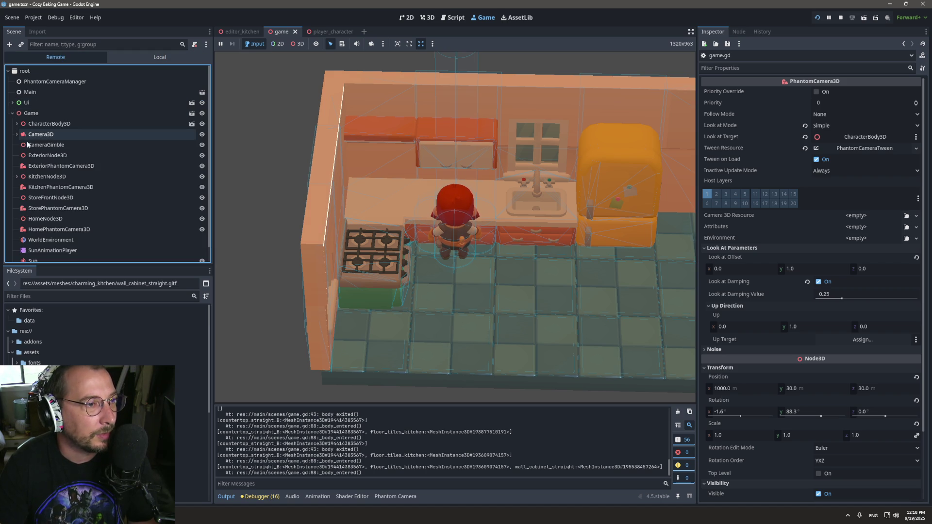
{"action": "left_click", "coordinate": [17, 177]}
{"action": "left_click", "coordinate": [21, 187]}
{"action": "left_click", "coordinate": [25, 198]}
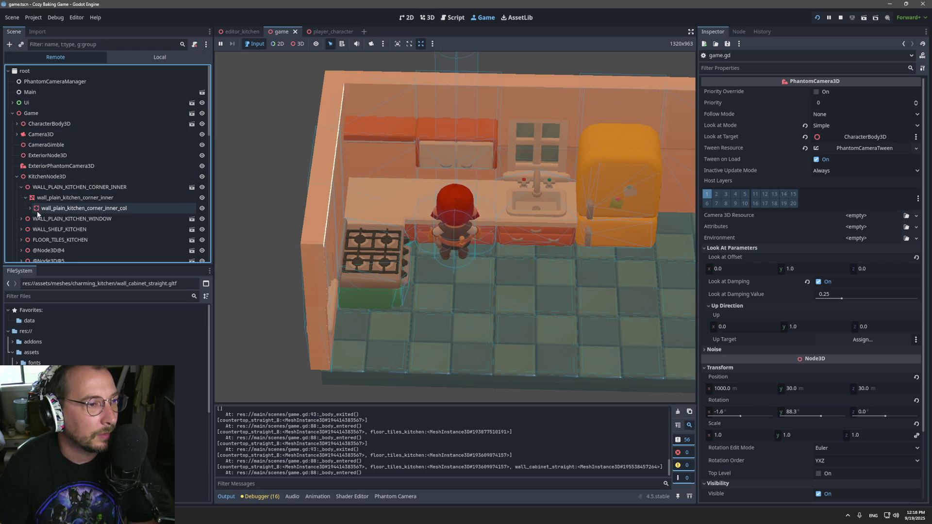
{"action": "left_click", "coordinate": [29, 208]}
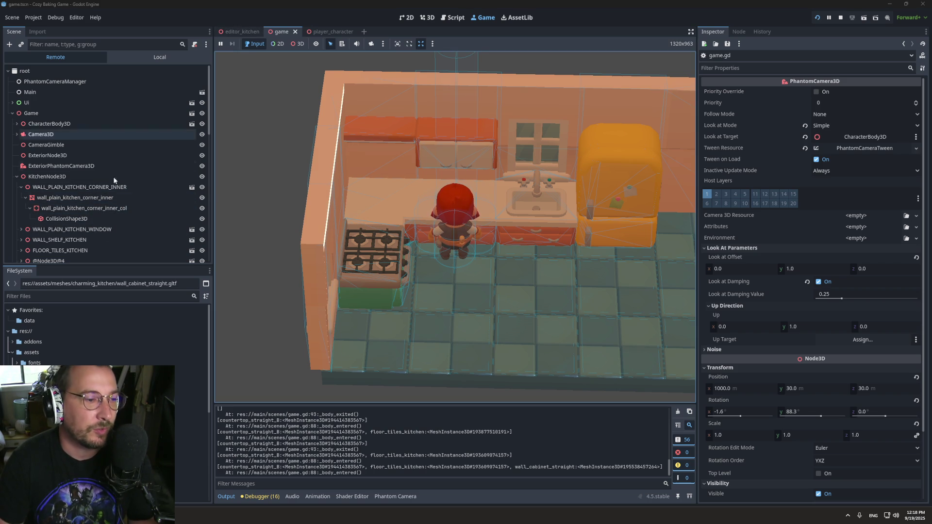
{"action": "left_click", "coordinate": [58, 298]}
- Filter the FileSystem dock for 'import' and open import_tiny_treats_texture.gd in the script editor
{"action": "type", "text": "import"}
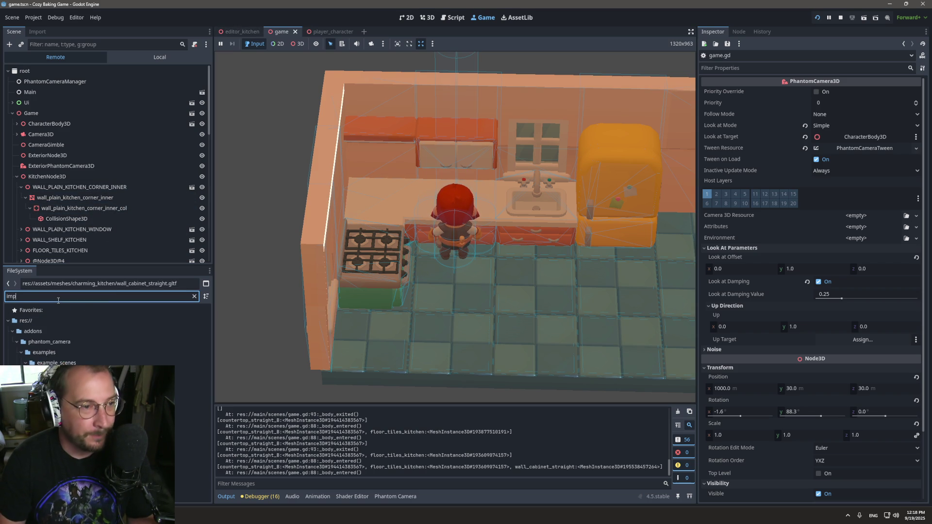
{"action": "double_click", "coordinate": [53, 332]}
{"action": "double_click", "coordinate": [55, 333]}
{"action": "double_click", "coordinate": [77, 342]}
{"action": "left_click", "coordinate": [83, 354]}
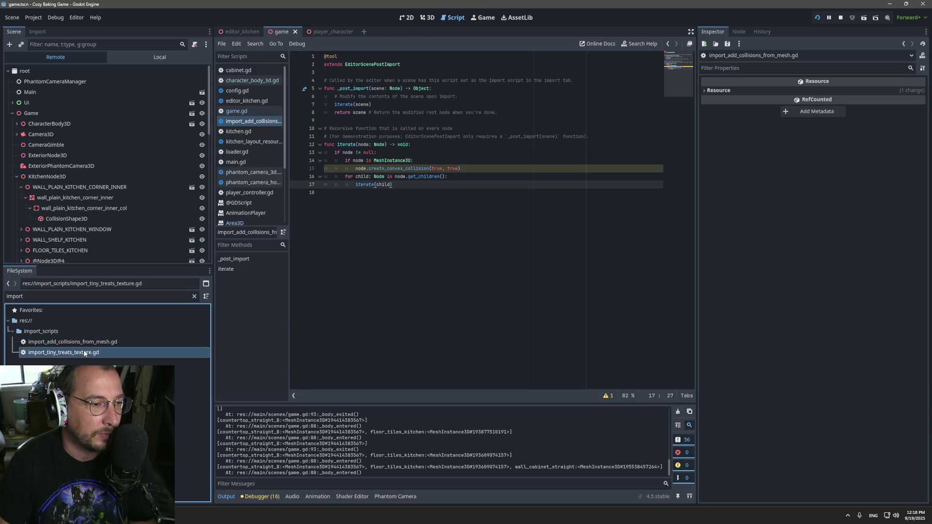
{"action": "double_click", "coordinate": [86, 354]}
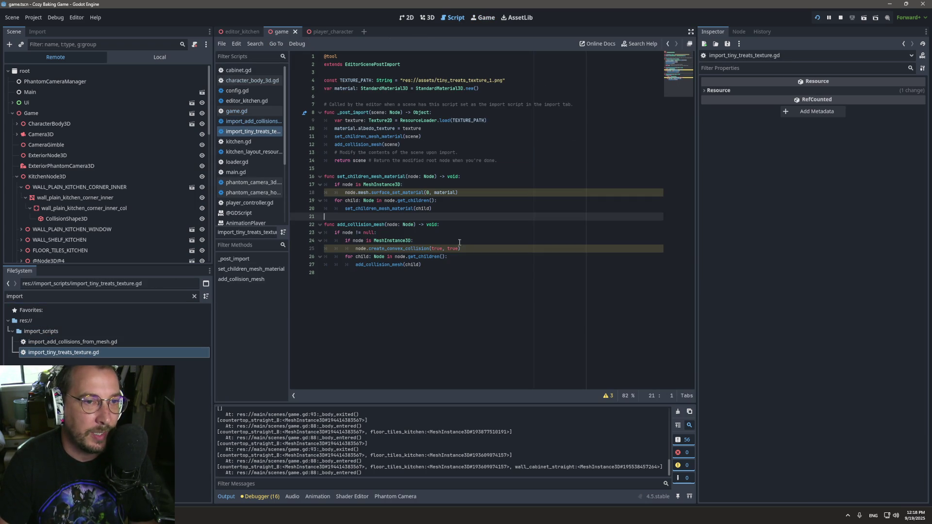
- Trace the add_collision_mesh(scene) call on line 12 to its definition and recursive call on line 27
{"action": "left_click", "coordinate": [361, 151]}
{"action": "double_click", "coordinate": [362, 144]}
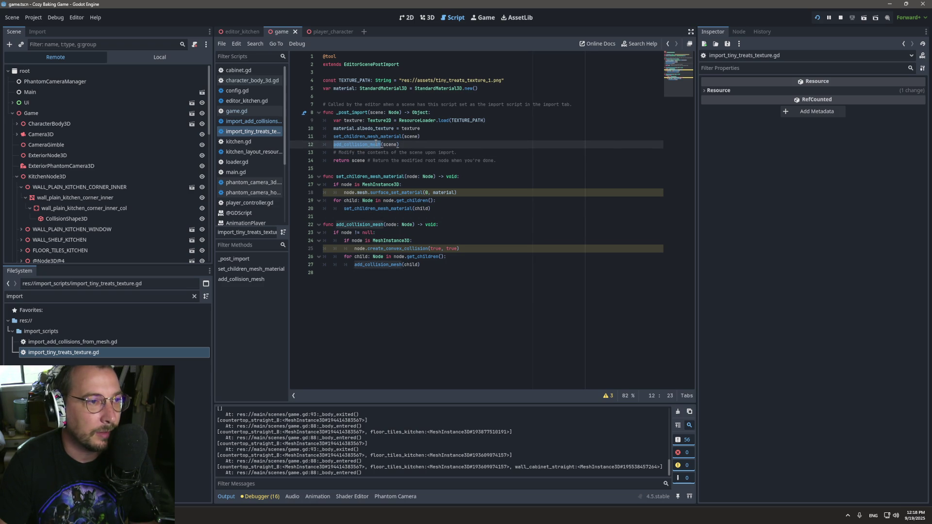
{"action": "double_click", "coordinate": [390, 144]}
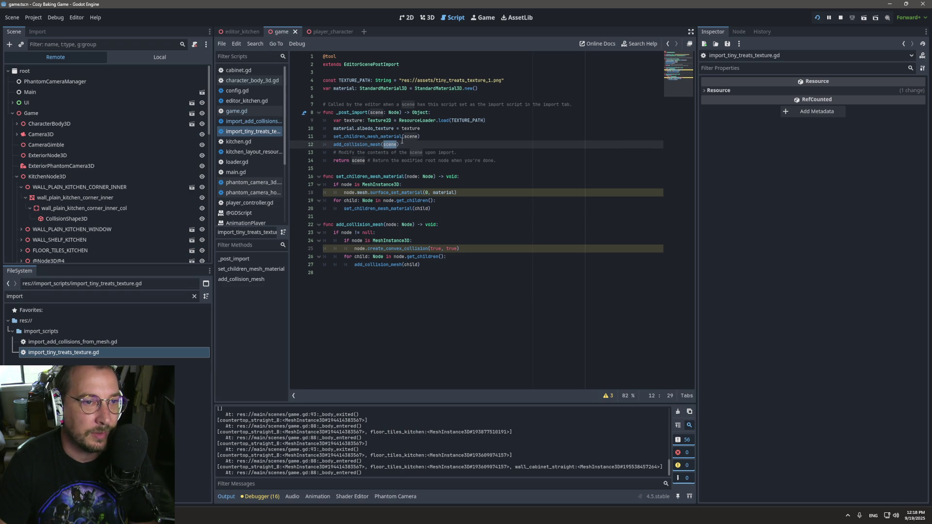
{"action": "left_click", "coordinate": [351, 146], "text": "ctrl"}
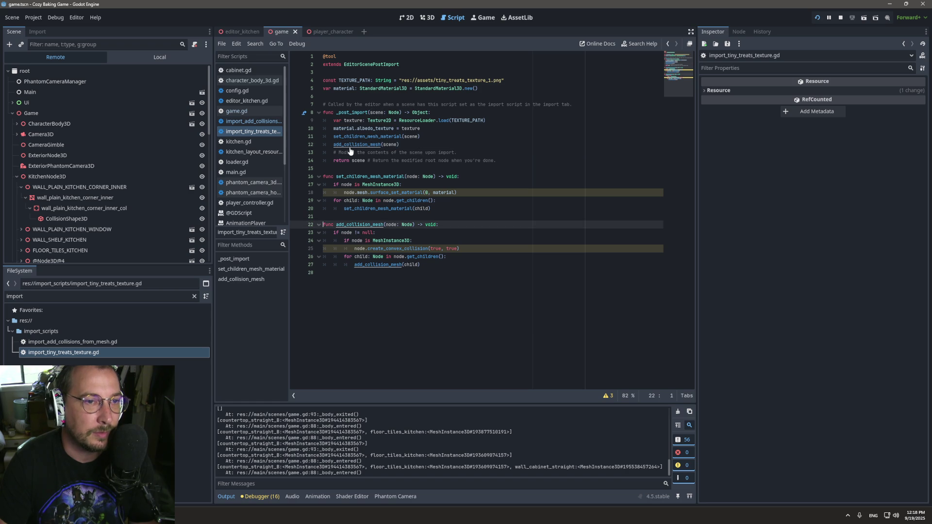
{"action": "double_click", "coordinate": [348, 224]}
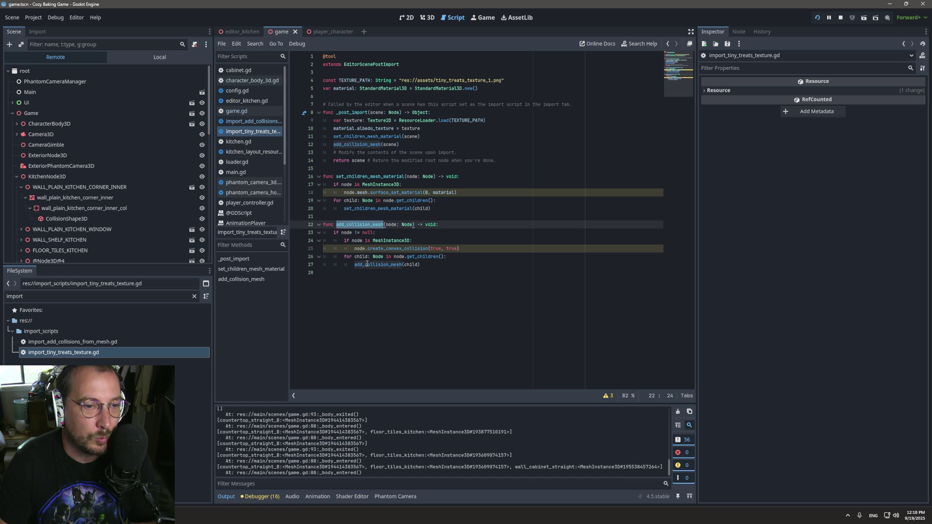
{"action": "left_click", "coordinate": [367, 265]}
{"action": "double_click", "coordinate": [411, 264]}
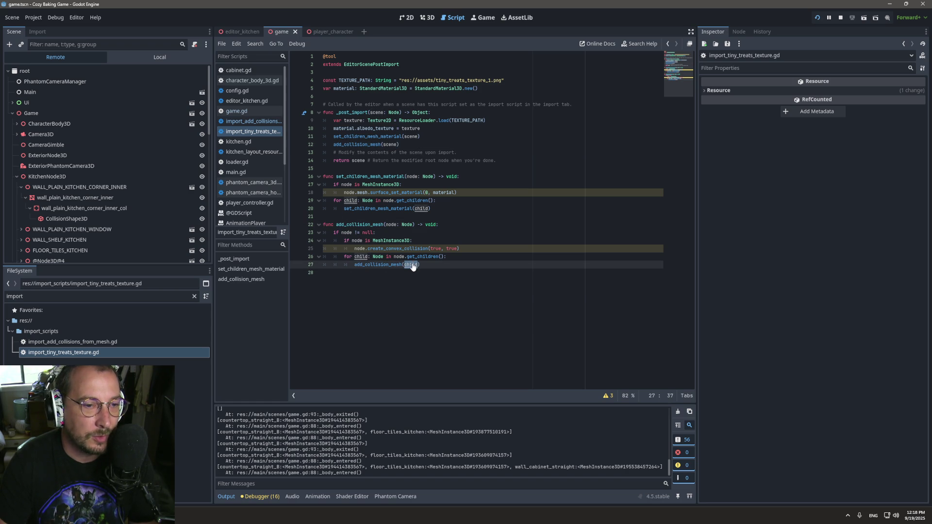
{"action": "left_click", "coordinate": [357, 265]}
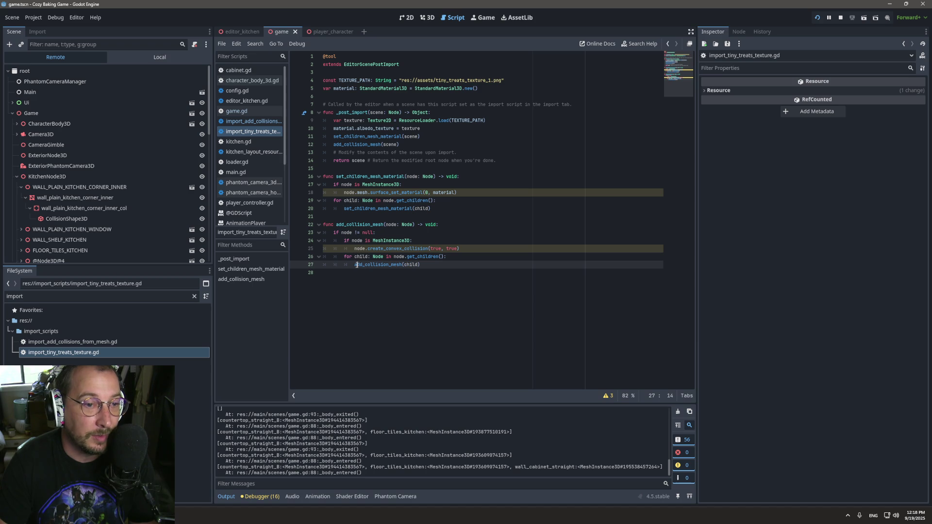
{"action": "double_click", "coordinate": [379, 265]}
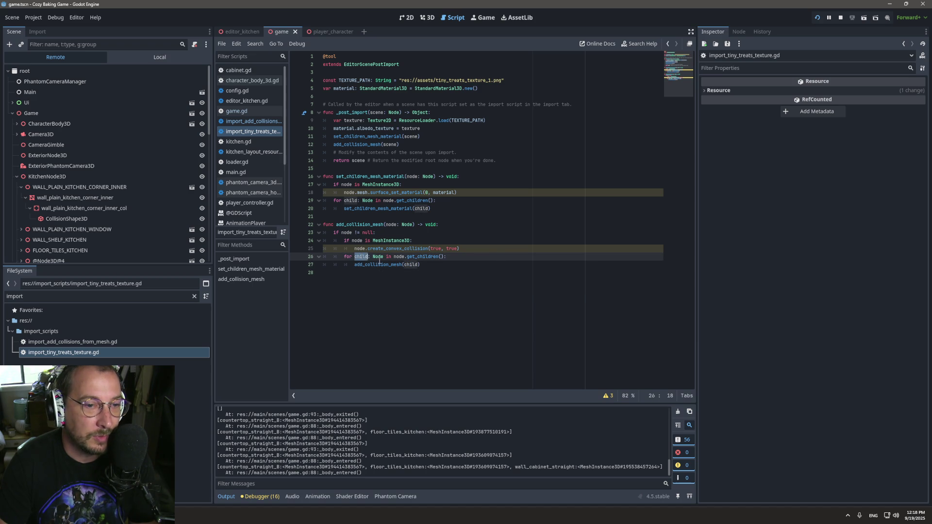
- Review the function body: the create_convex_collision(true, true) call and the get_children recursion loop
{"action": "double_click", "coordinate": [358, 241]}
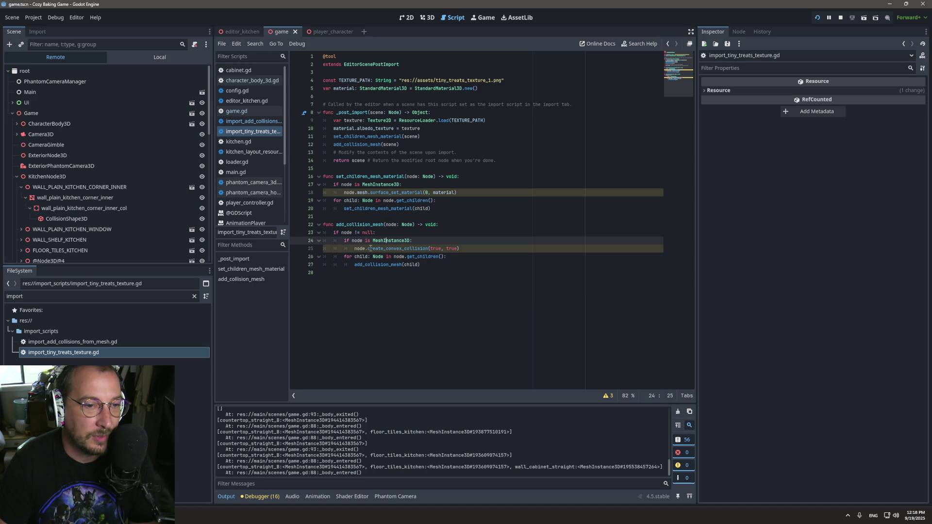
{"action": "double_click", "coordinate": [427, 249]}
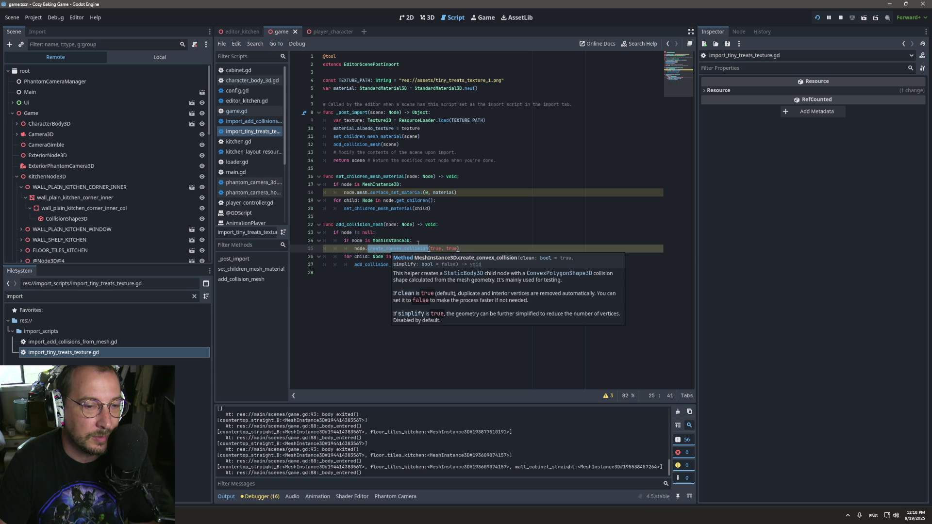
{"action": "double_click", "coordinate": [435, 249]}
{"action": "left_click", "coordinate": [457, 248]}
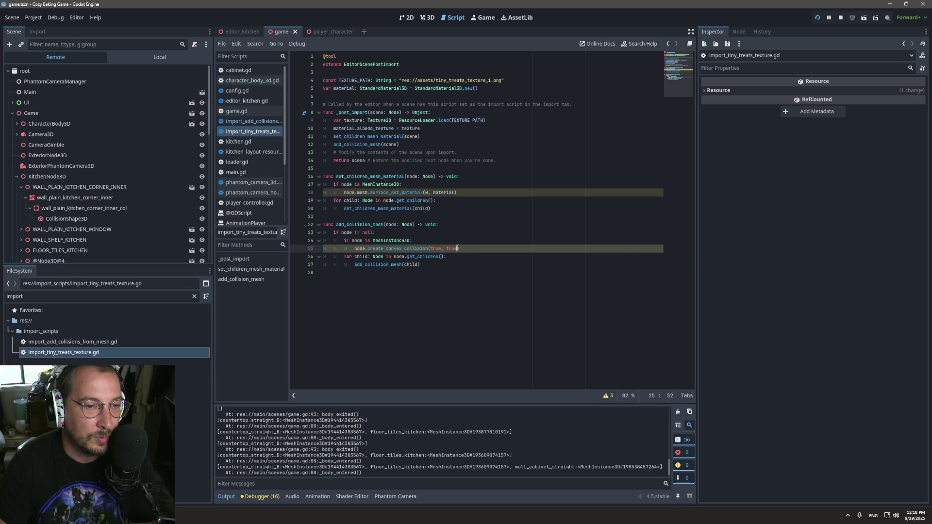
{"action": "left_click", "coordinate": [396, 257]}
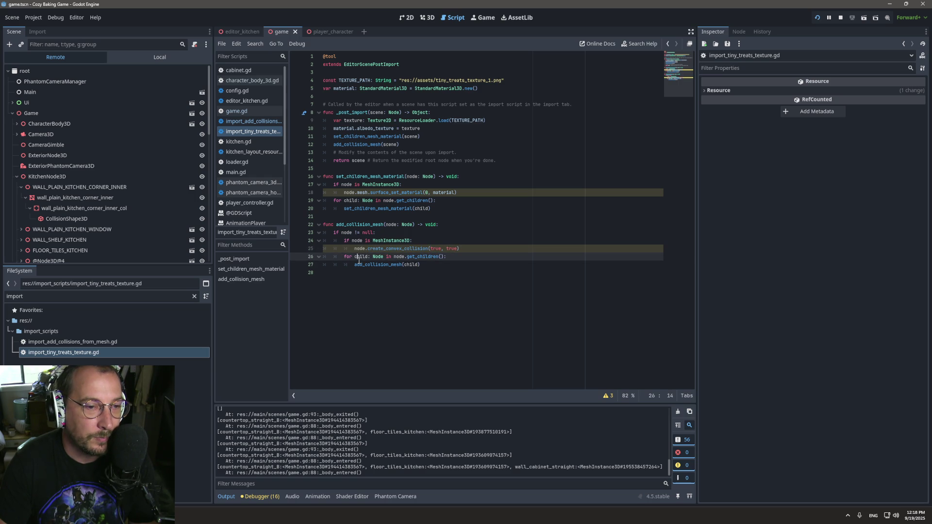
{"action": "double_click", "coordinate": [397, 257]}
{"action": "double_click", "coordinate": [426, 256]}
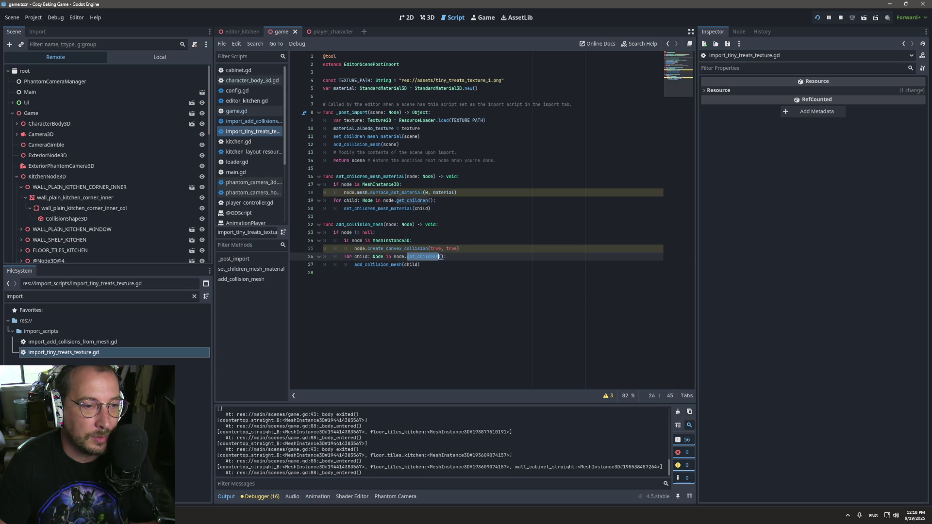
{"action": "double_click", "coordinate": [362, 256]}
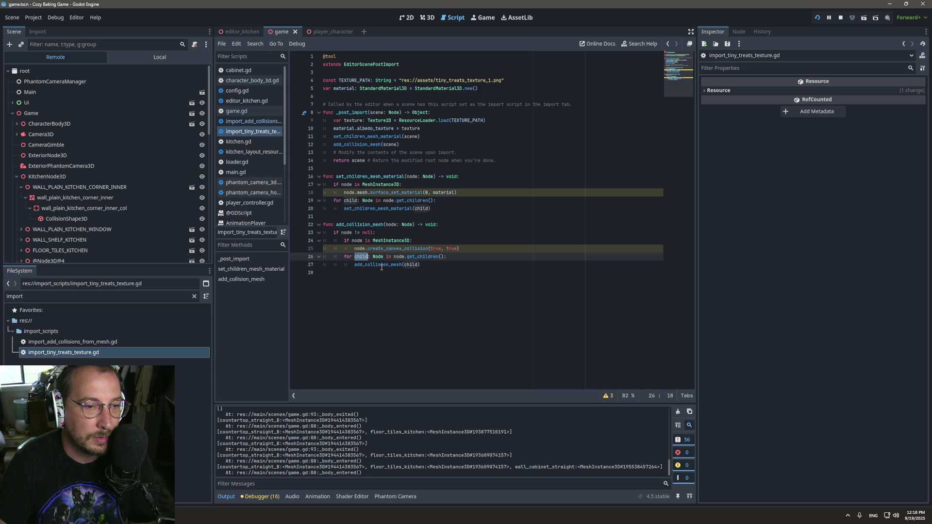
{"action": "left_click", "coordinate": [357, 264]}
{"action": "double_click", "coordinate": [351, 263]}
{"action": "double_click", "coordinate": [361, 257]}
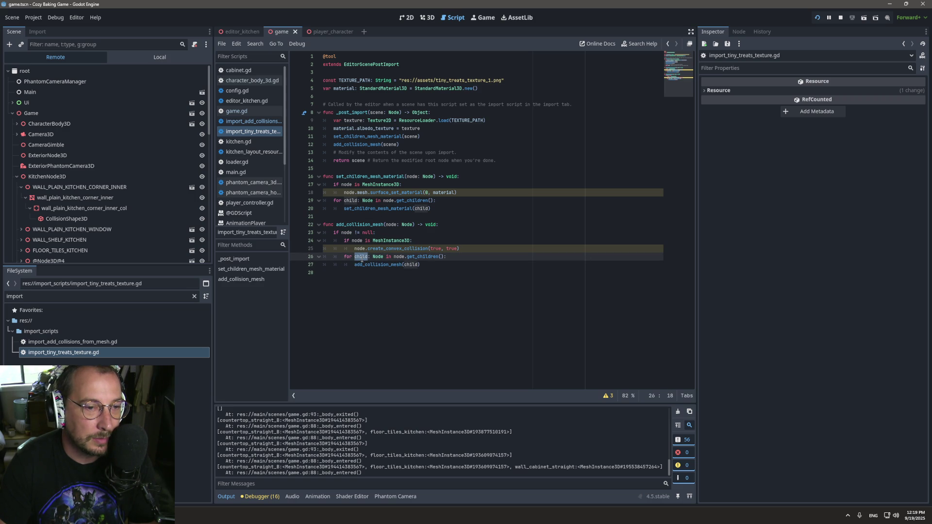
{"action": "left_click", "coordinate": [370, 265]}
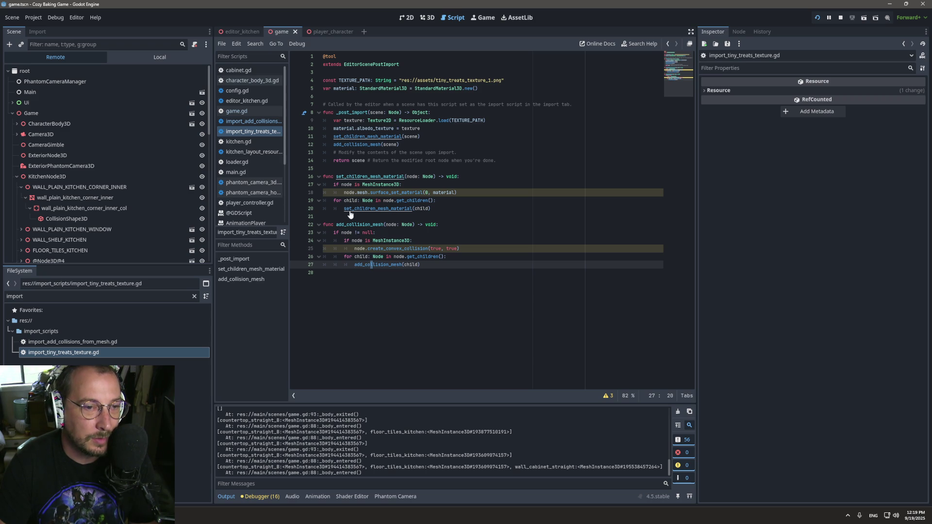
- Bring up the create_convex_collision documentation from line 25
{"action": "left_click", "coordinate": [371, 249]}
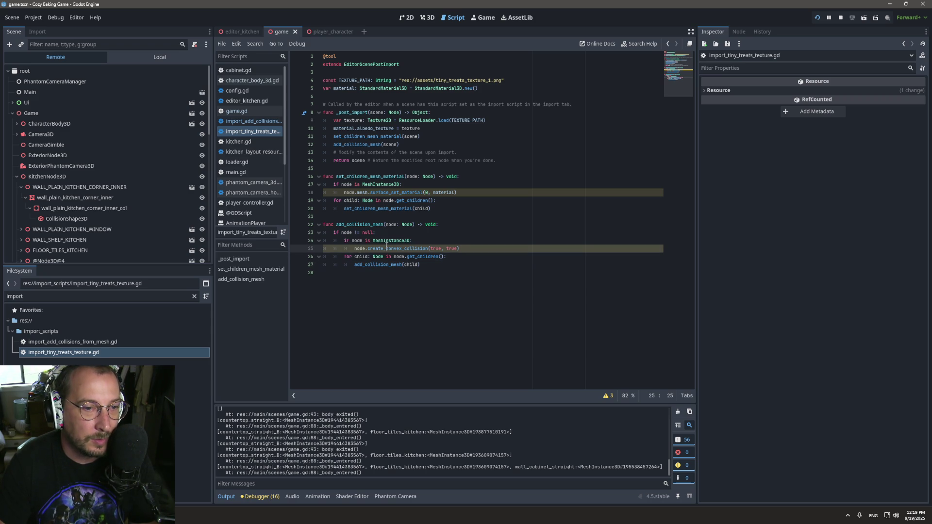
{"action": "mouse_move", "coordinate": [374, 249]}
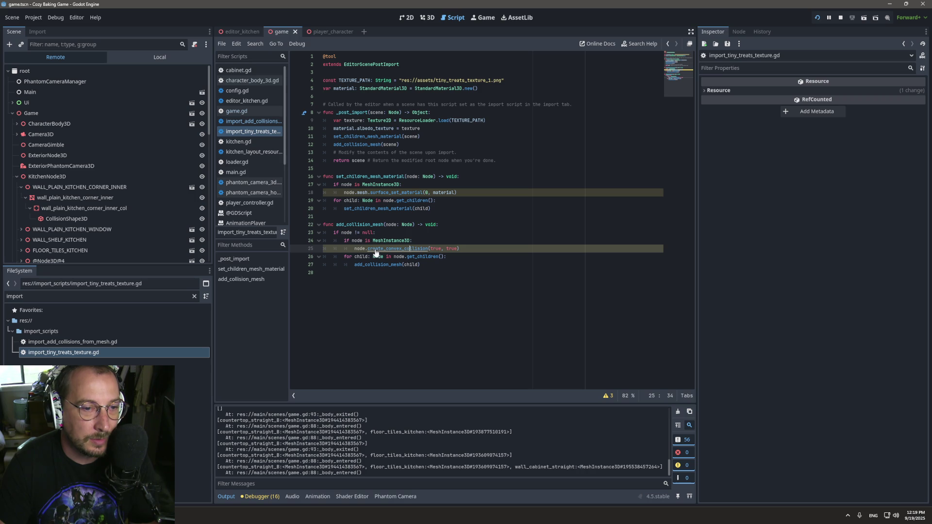
{"action": "left_click", "coordinate": [379, 249]}
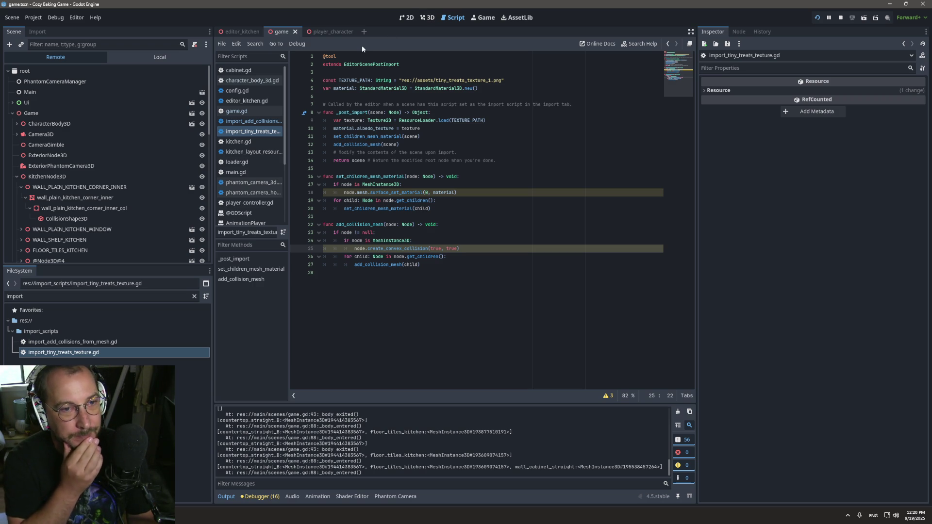
{"action": "double_click", "coordinate": [391, 249]}
{"action": "left_click", "coordinate": [391, 249]}
{"action": "left_click", "coordinate": [392, 248], "text": "ctrl"}
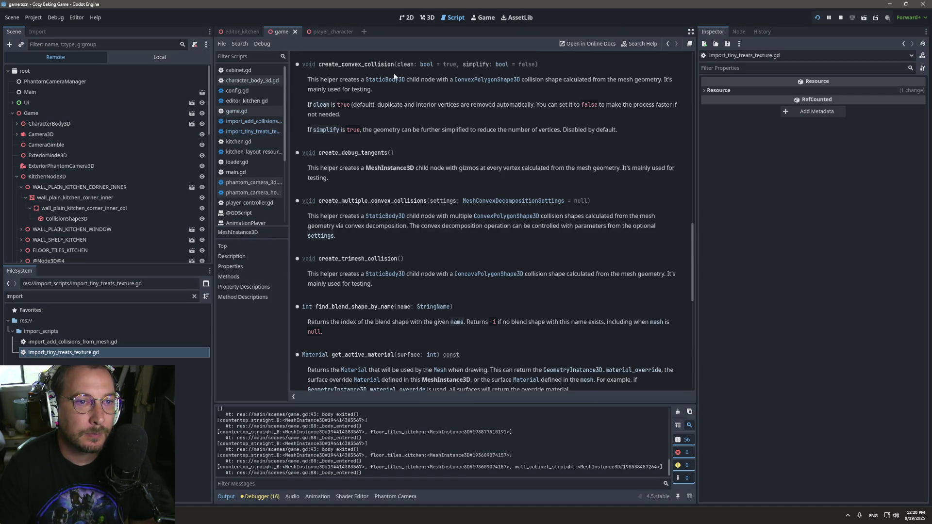
{"action": "double_click", "coordinate": [345, 65]}
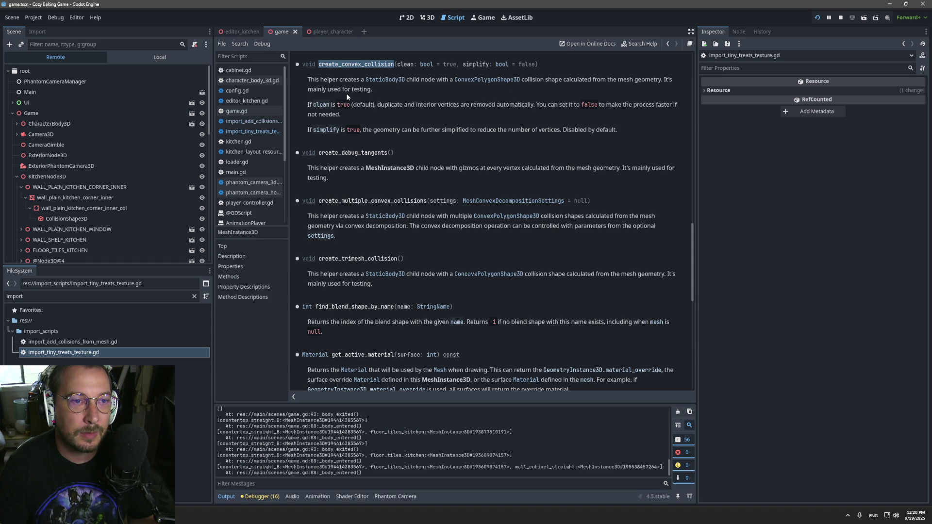
{"action": "left_click", "coordinate": [667, 44]}
{"action": "double_click", "coordinate": [357, 249]}
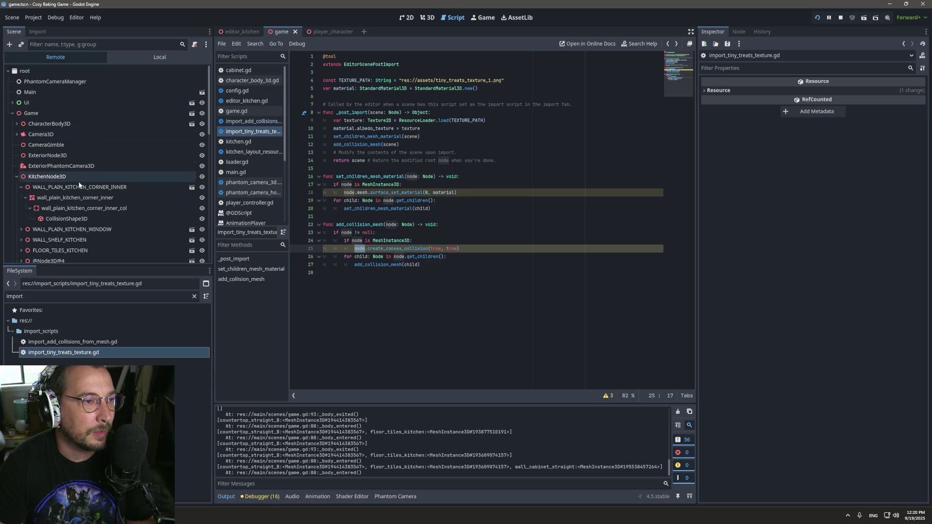
- Inspect the generated wall_plain_kitchen_corner_inner_col node, read create_convex_collision's docs, then return to the script
{"action": "left_click", "coordinate": [92, 209]}
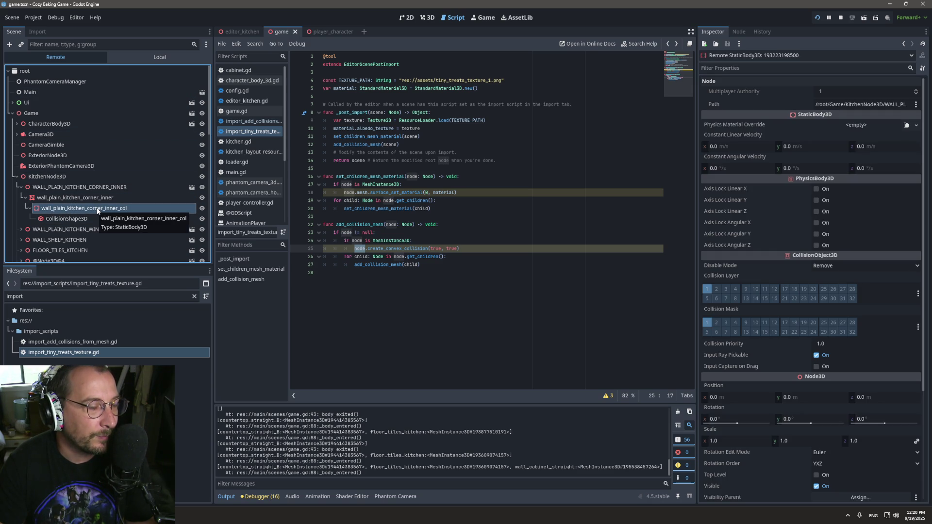
{"action": "left_click", "coordinate": [393, 240]}
{"action": "left_click", "coordinate": [389, 251], "text": "ctrl"}
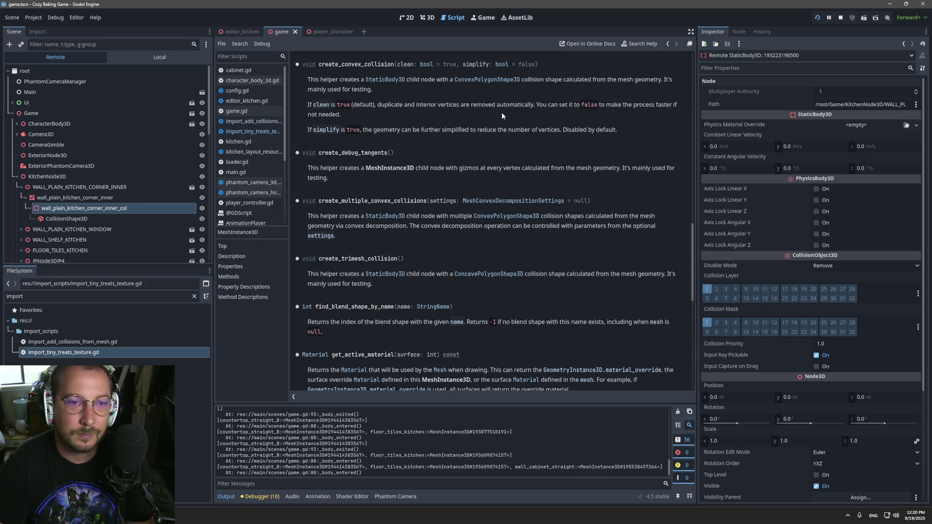
{"action": "left_click", "coordinate": [668, 44]}
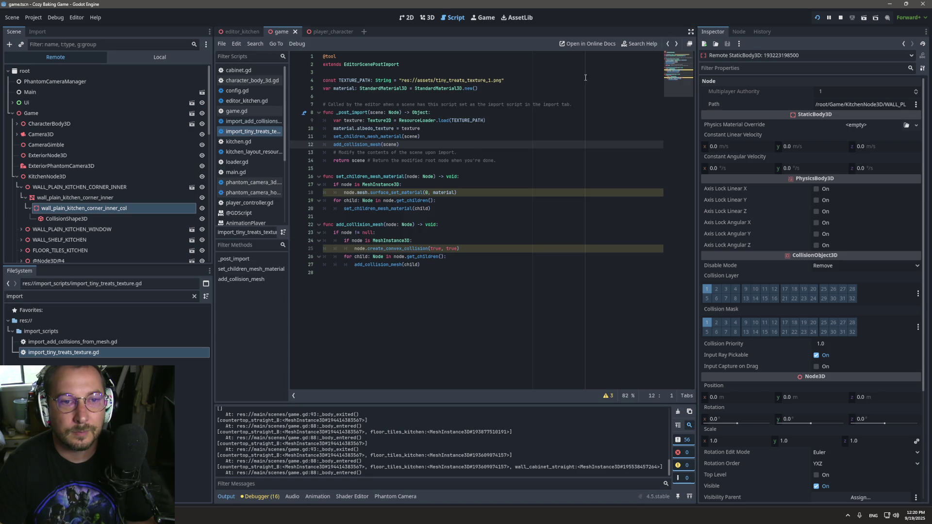
- Remove the second true argument so line 25 reads create_convex_collision(true)
{"action": "left_click", "coordinate": [454, 249]}
{"action": "double_click", "coordinate": [453, 249]}
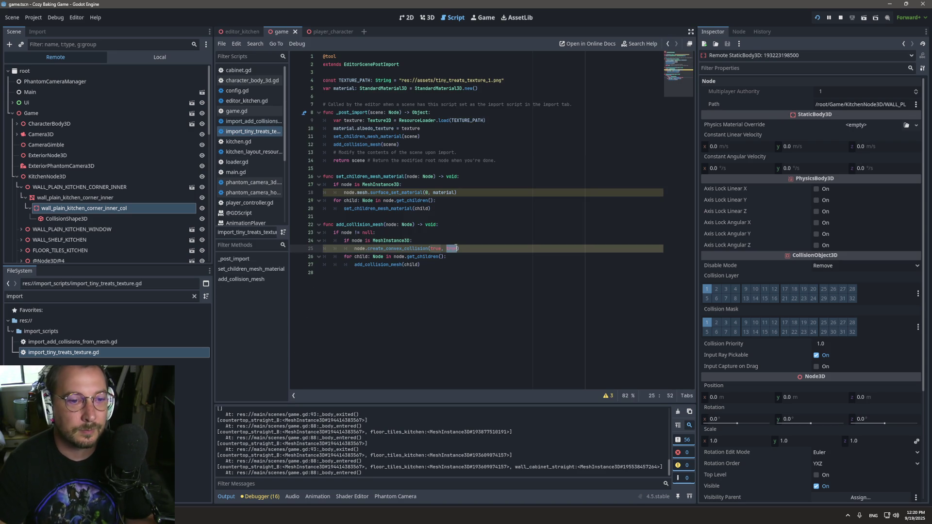
{"action": "key", "text": "BackSpace"}
{"action": "key", "text": "BackSpace"}
{"action": "key", "text": "BackSpace"}
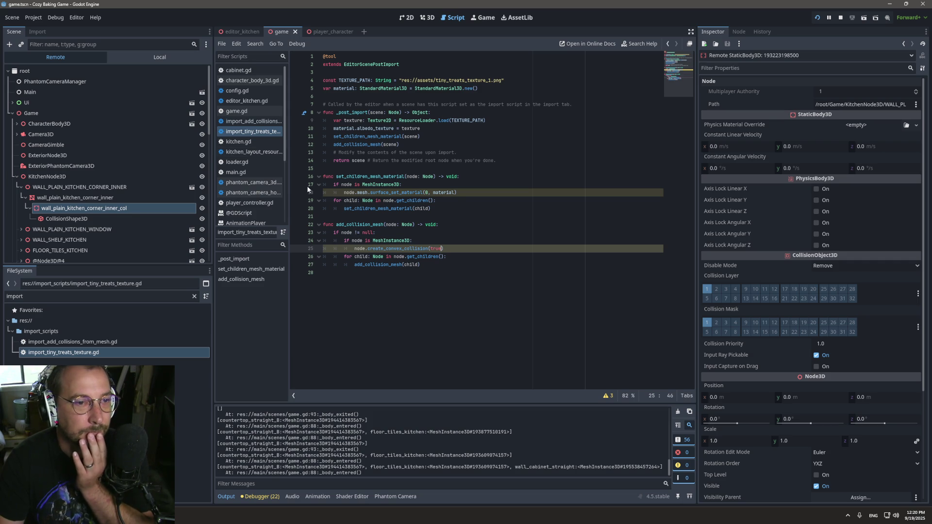
- Reselect import_tiny_treats_texture.gd and open the MeshInstance3D help page for create_convex_collision
{"action": "left_click", "coordinate": [153, 355]}
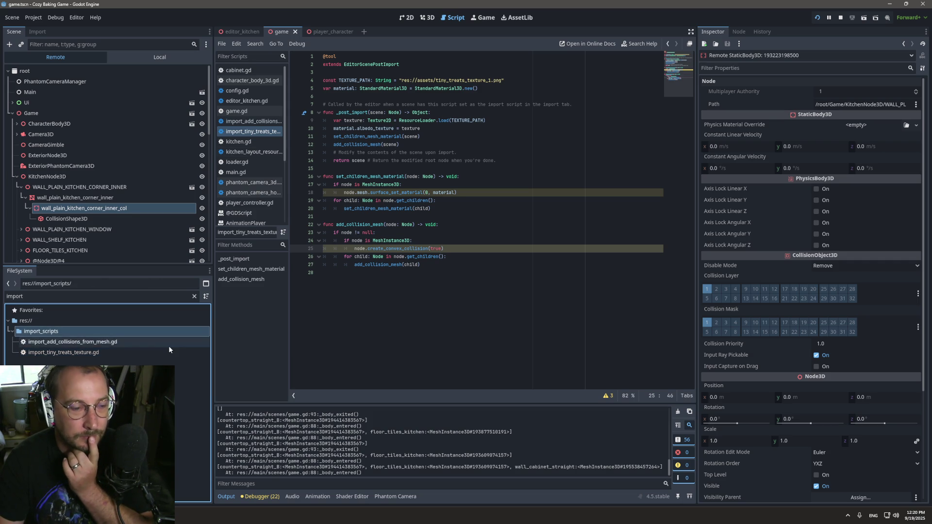
{"action": "left_click", "coordinate": [168, 345]}
{"action": "left_click", "coordinate": [167, 352]}
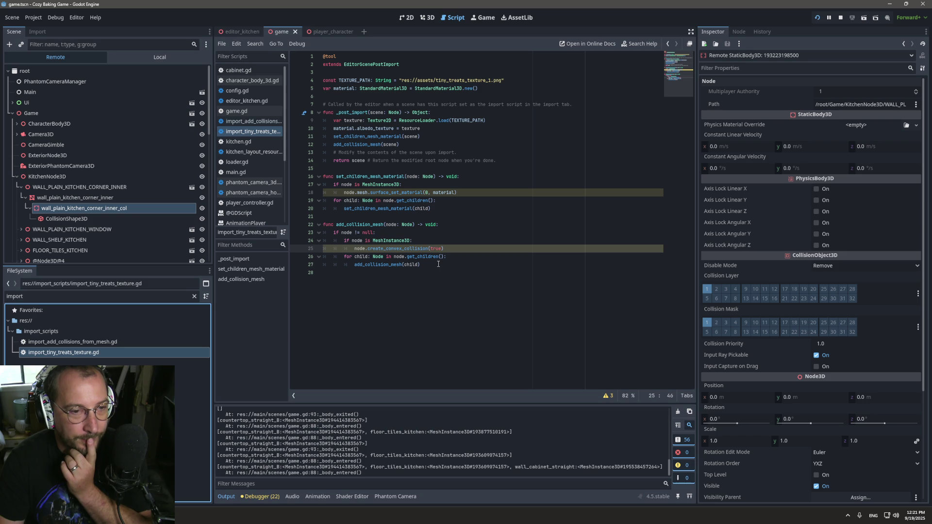
{"action": "double_click", "coordinate": [398, 249]}
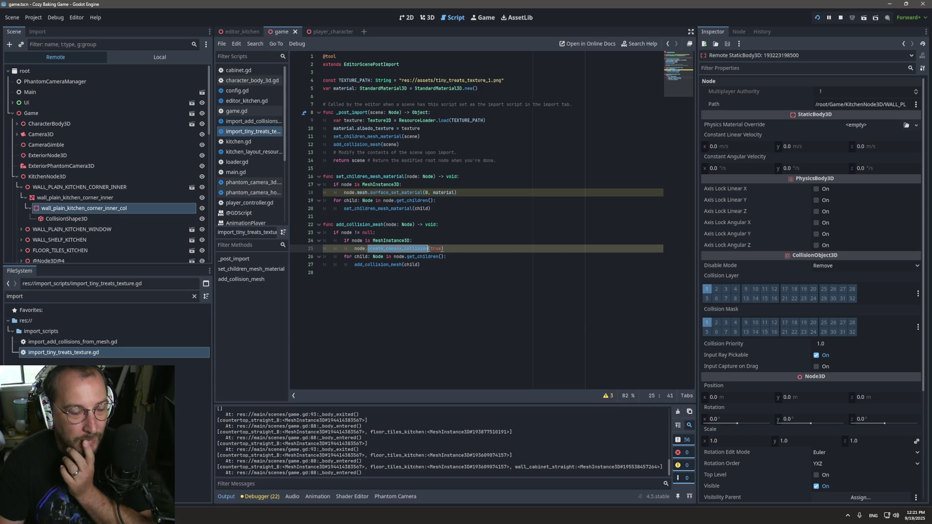
{"action": "mouse_move", "coordinate": [398, 248]}
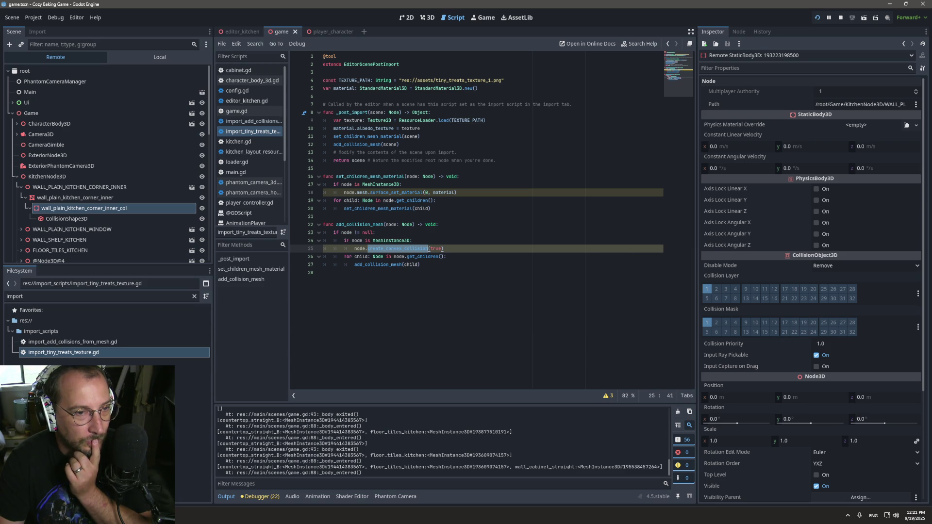
{"action": "left_click", "coordinate": [392, 249], "text": "ctrl"}
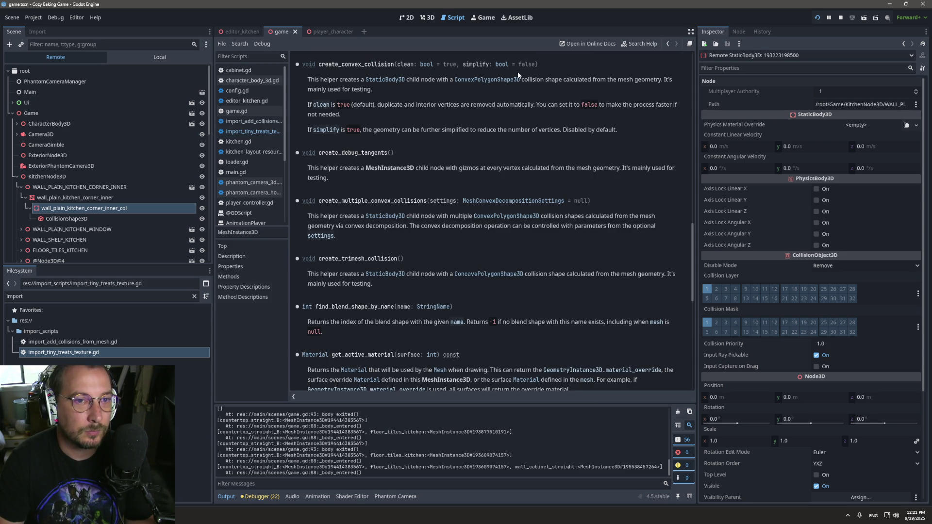
{"action": "left_click", "coordinate": [667, 44]}
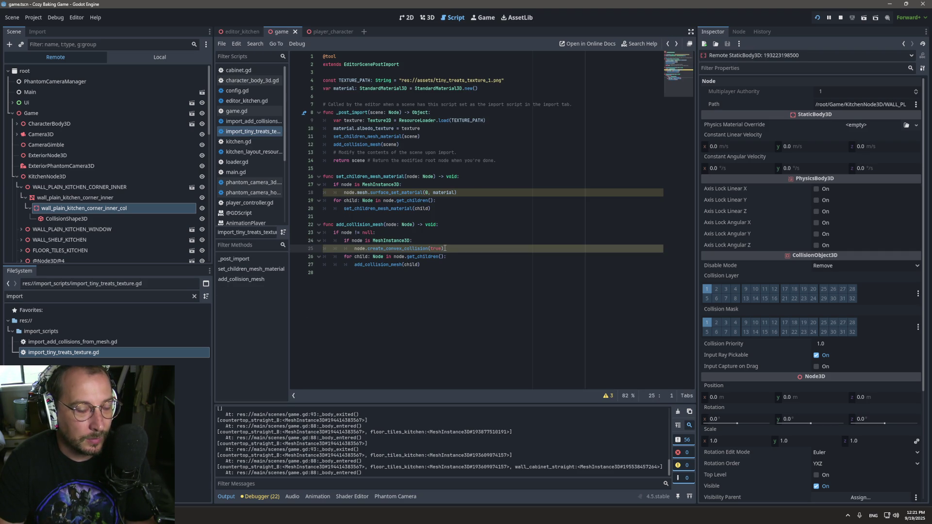
{"action": "double_click", "coordinate": [384, 249]}
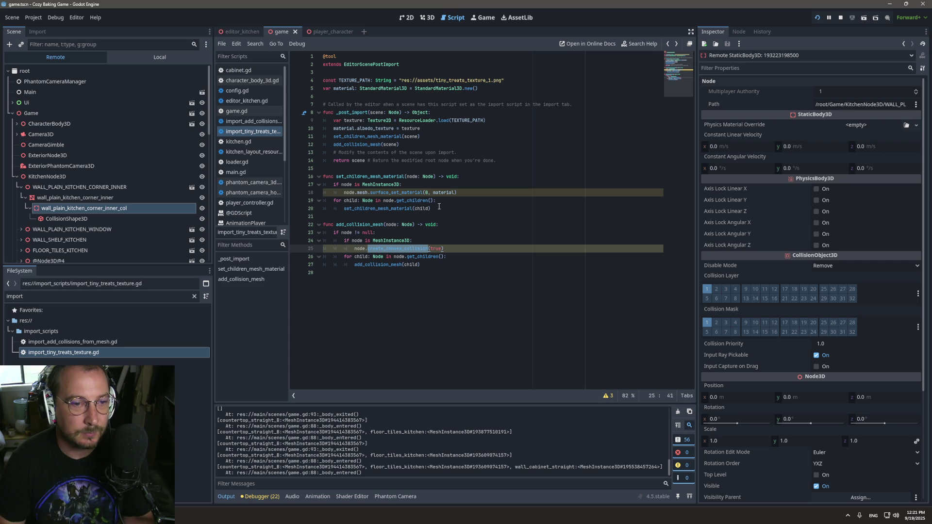
{"action": "left_click", "coordinate": [439, 206]}
{"action": "left_click", "coordinate": [407, 249]}
{"action": "left_click", "coordinate": [407, 249], "text": "ctrl"}
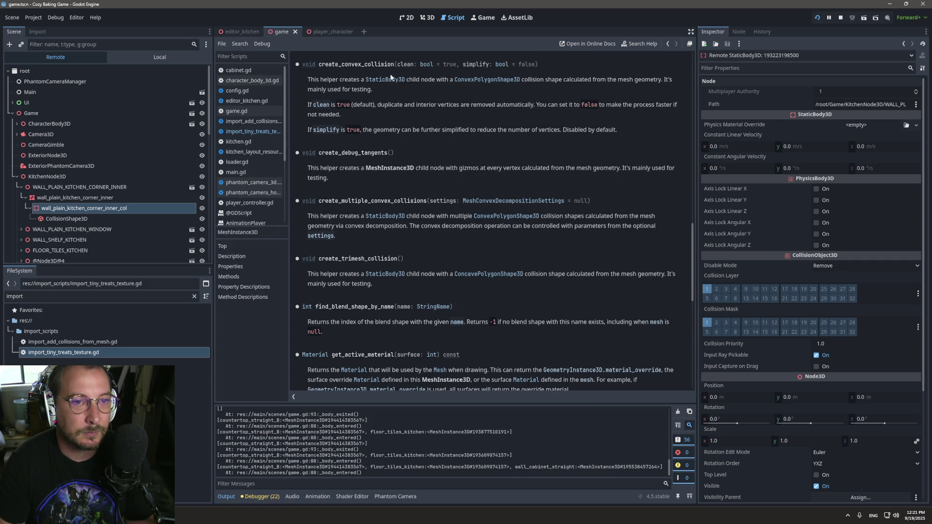
{"action": "scroll", "coordinate": [612, 163], "scroll_direction": "up", "scroll_amount": 5}
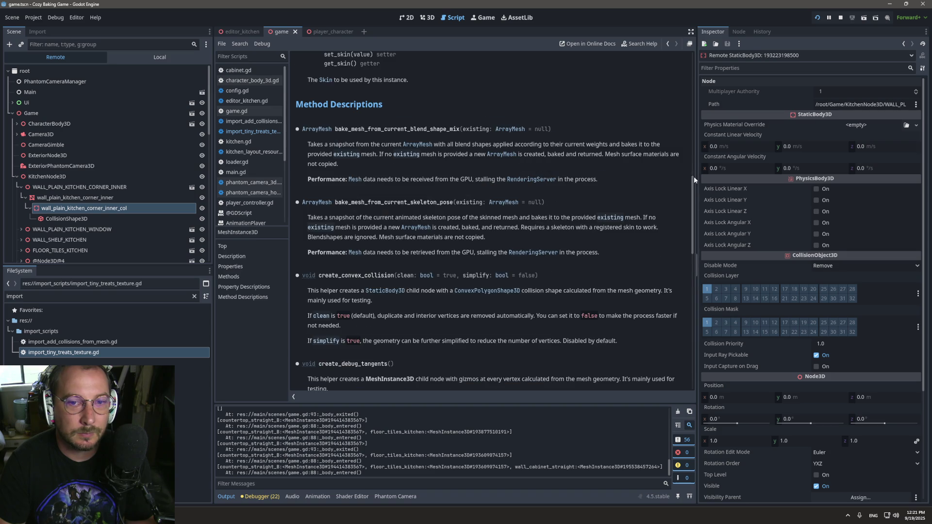
{"action": "scroll", "coordinate": [694, 213], "scroll_direction": "up", "scroll_amount": 15}
{"action": "scroll", "coordinate": [688, 50], "scroll_direction": "up", "scroll_amount": 5}
{"action": "mouse_move", "coordinate": [693, 45]}
{"action": "left_mouse_down"}
{"action": "mouse_move", "coordinate": [697, 135]}
{"action": "mouse_move", "coordinate": [701, 104]}
{"action": "left_mouse_up"}
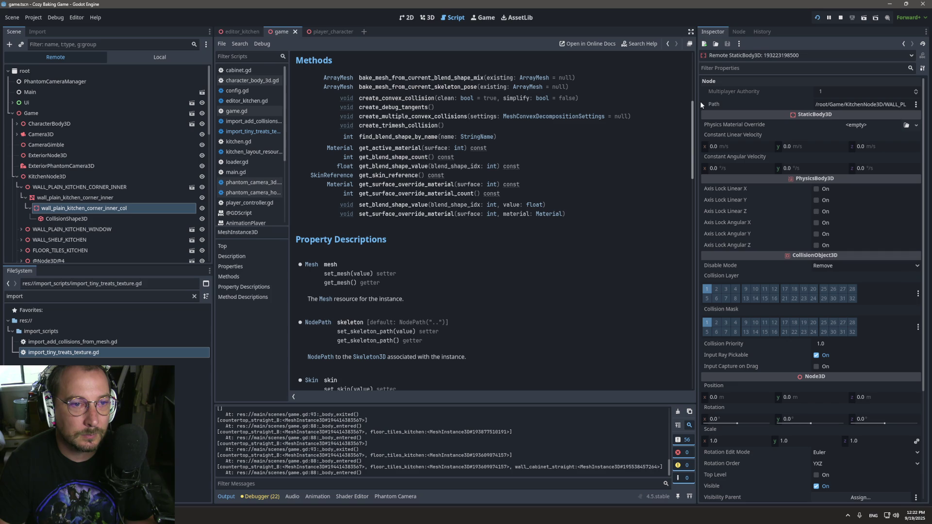
{"action": "left_click", "coordinate": [399, 99]}
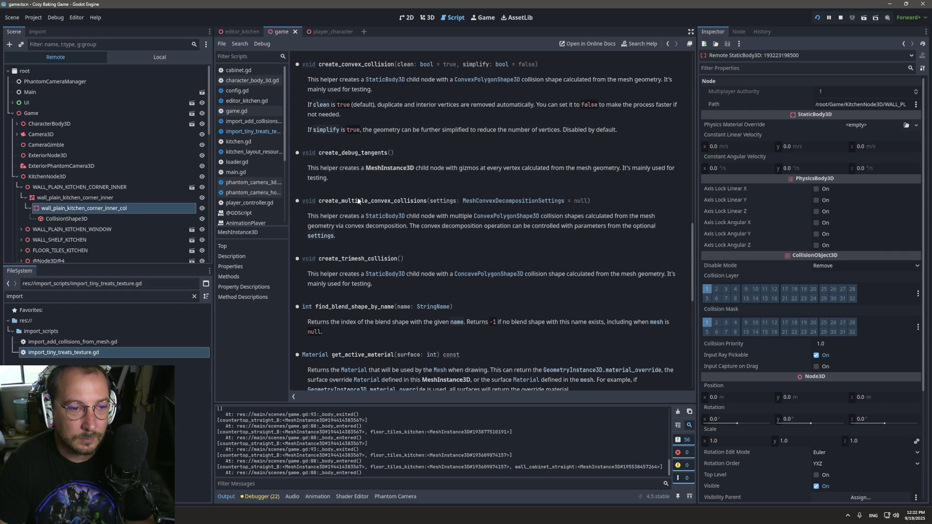
{"action": "left_click", "coordinate": [668, 44]}
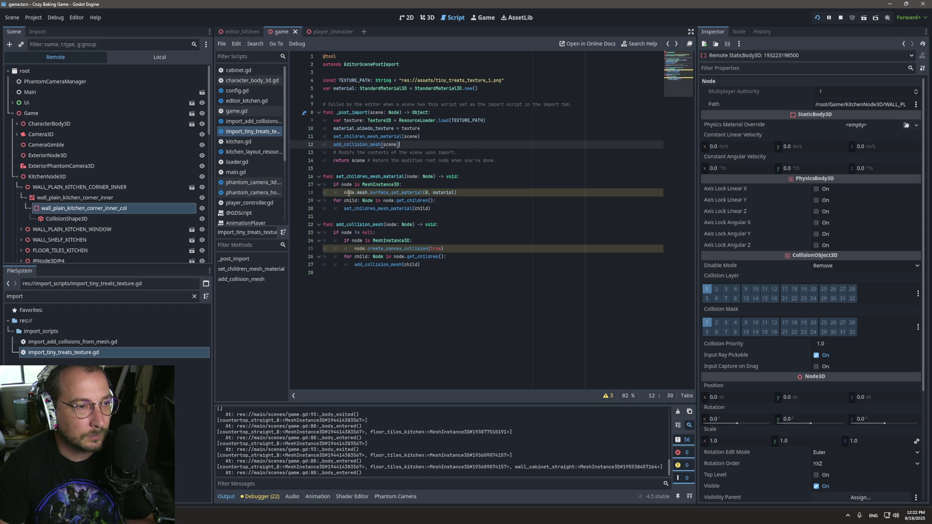
- Select wall_plain_kitchen_corner_inner in the Remote tree and scroll through its MeshInstance3D properties
{"action": "left_click", "coordinate": [102, 197]}
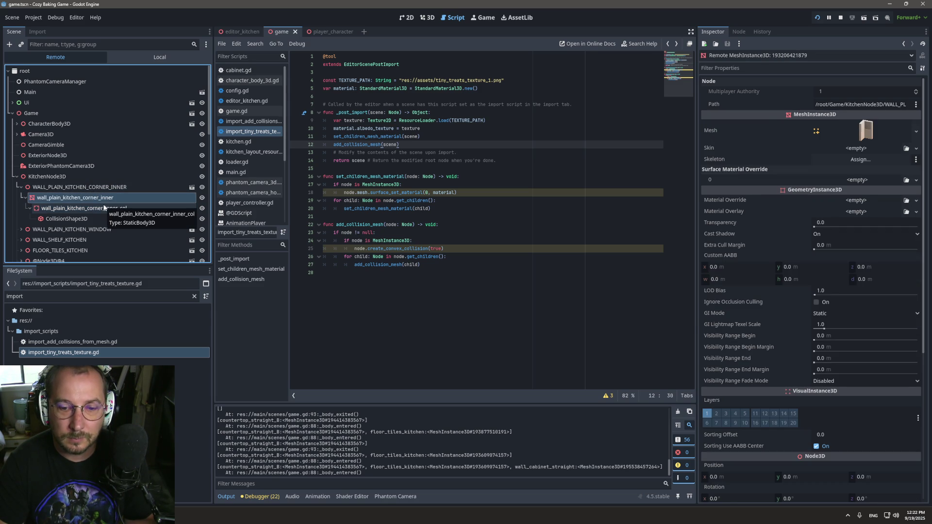
{"action": "scroll", "coordinate": [768, 211], "scroll_direction": "down", "scroll_amount": 5}
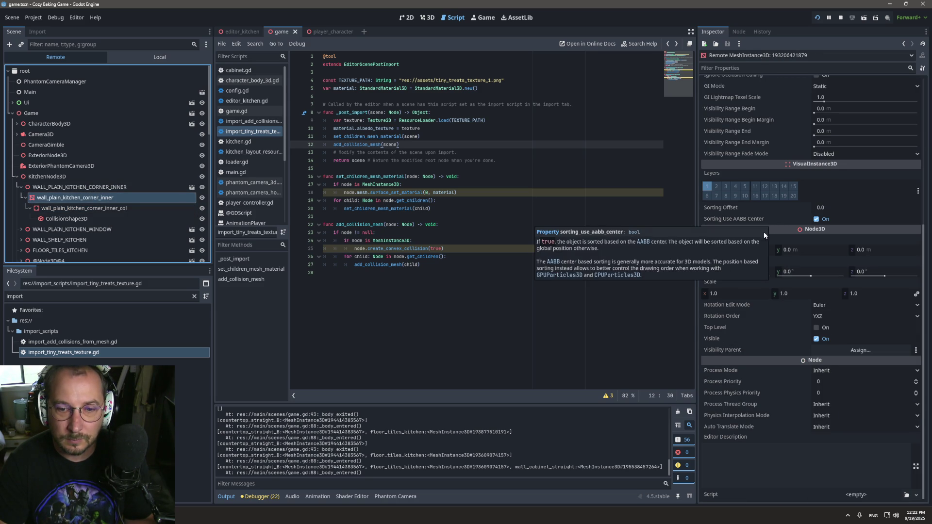
{"action": "scroll", "coordinate": [742, 379], "scroll_direction": "up", "scroll_amount": 4}
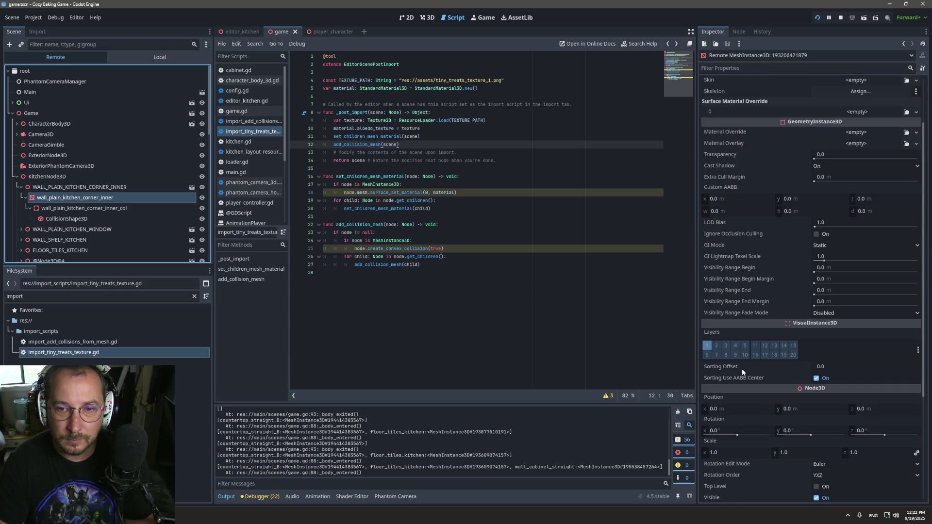
{"action": "scroll", "coordinate": [742, 369], "scroll_direction": "up", "scroll_amount": 2}
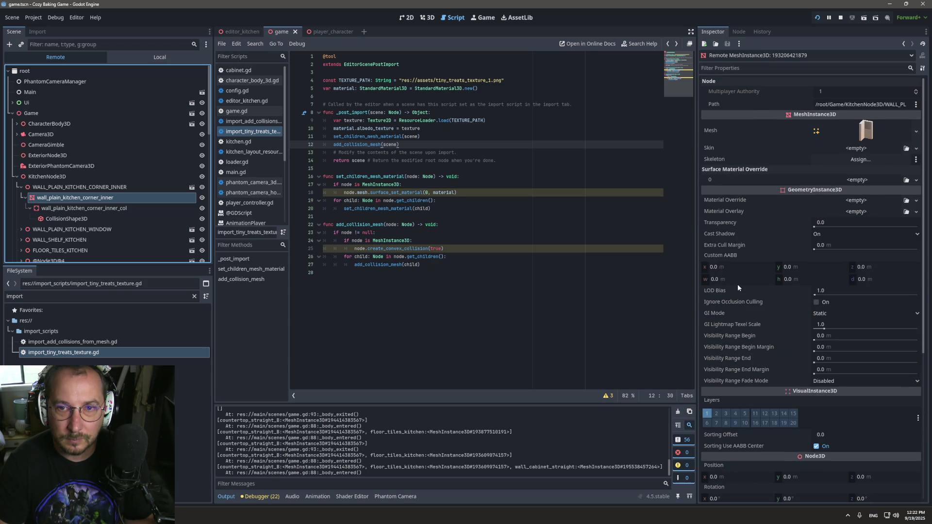
{"action": "scroll", "coordinate": [738, 285], "scroll_direction": "down", "scroll_amount": 5}
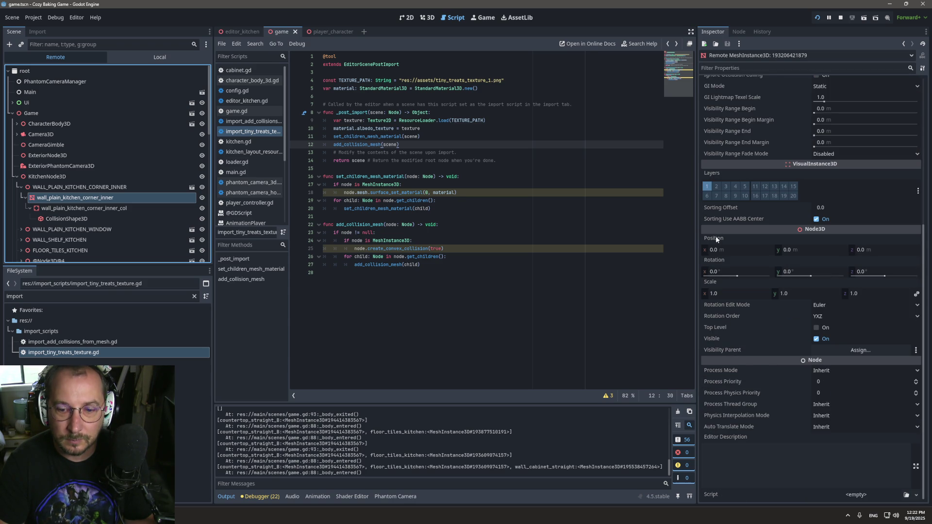
{"action": "left_click", "coordinate": [414, 233]}
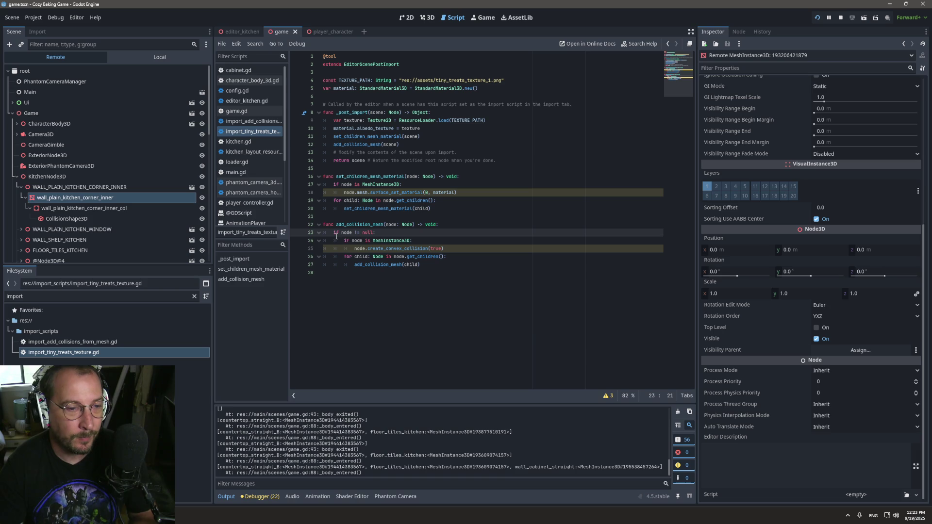
- Add a new line 26 reading node.get_child(0) after the convex collision call
{"action": "left_click", "coordinate": [359, 249]}
{"action": "left_click", "coordinate": [450, 248]}
{"action": "key", "text": "Return"}
{"action": "type", "text": "node.ge"}
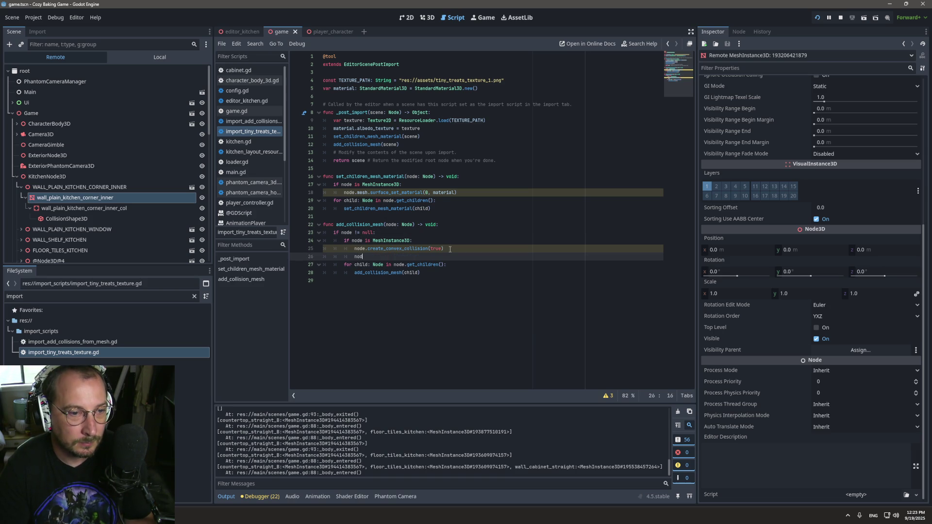
{"action": "type", "text": "t("}
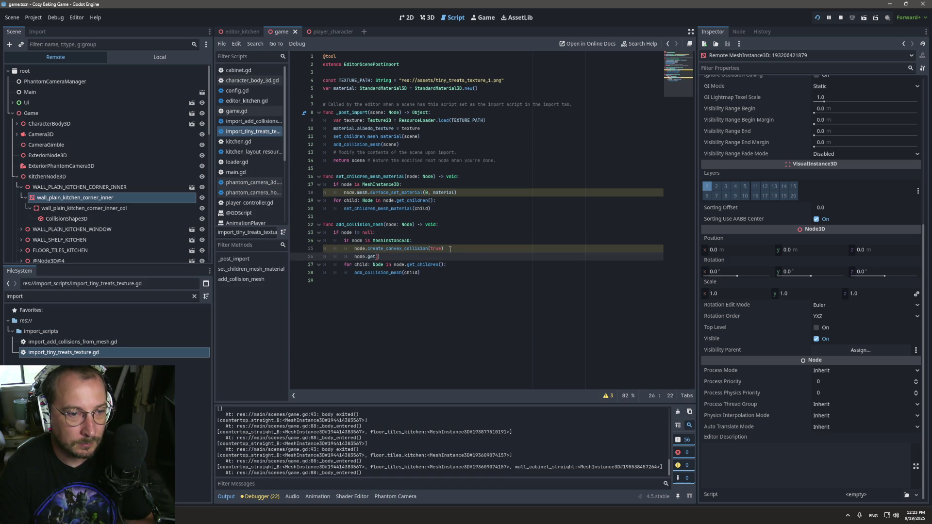
{"action": "type", "text": "cho"}
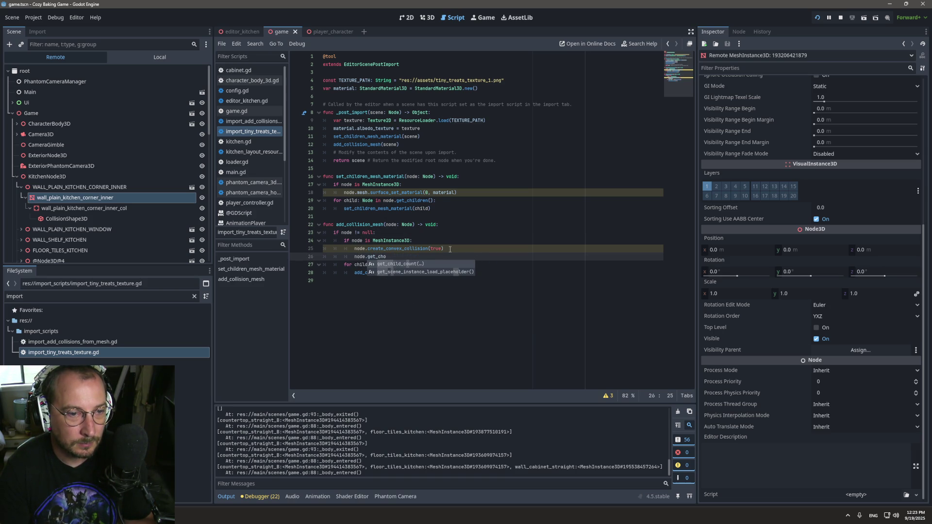
{"action": "key", "text": "BackSpace"}
{"action": "key", "text": "Return"}
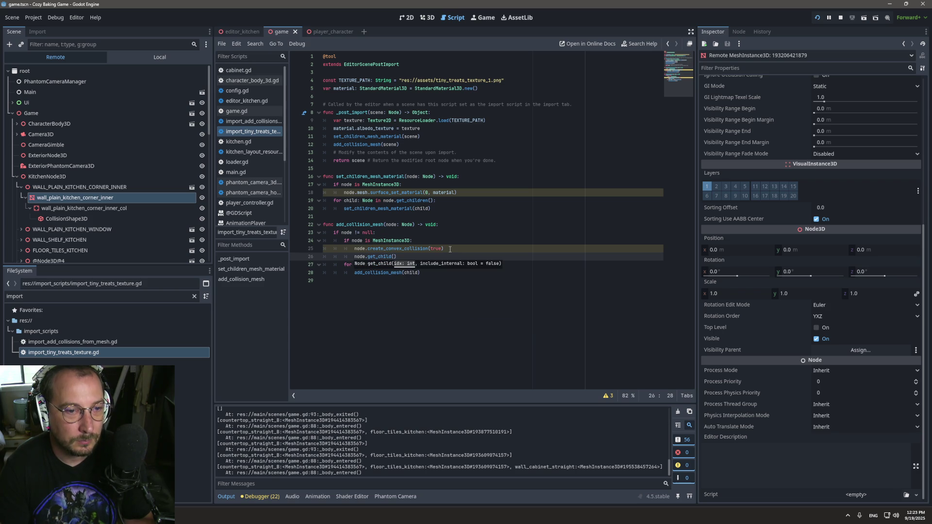
{"action": "type", "text": "0"}
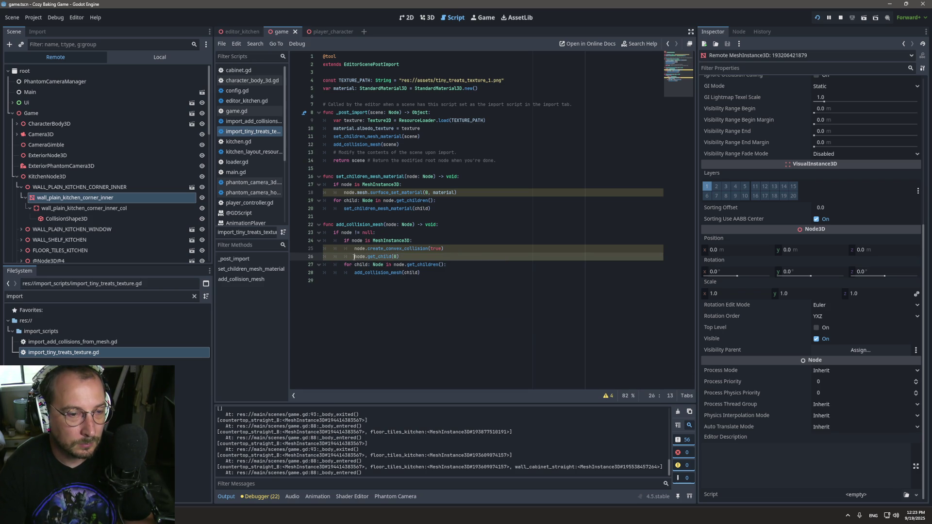
{"action": "double_click", "coordinate": [369, 256]}
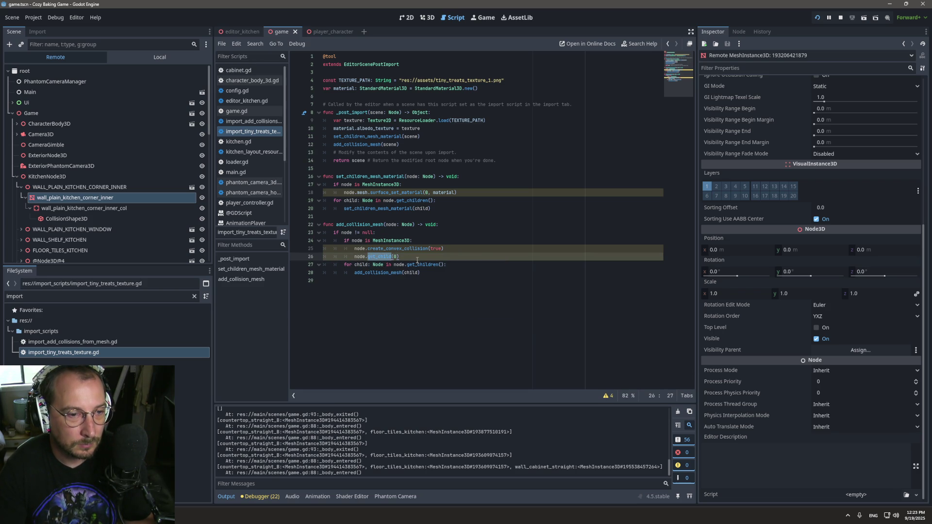
{"action": "type", "text": "rem"}
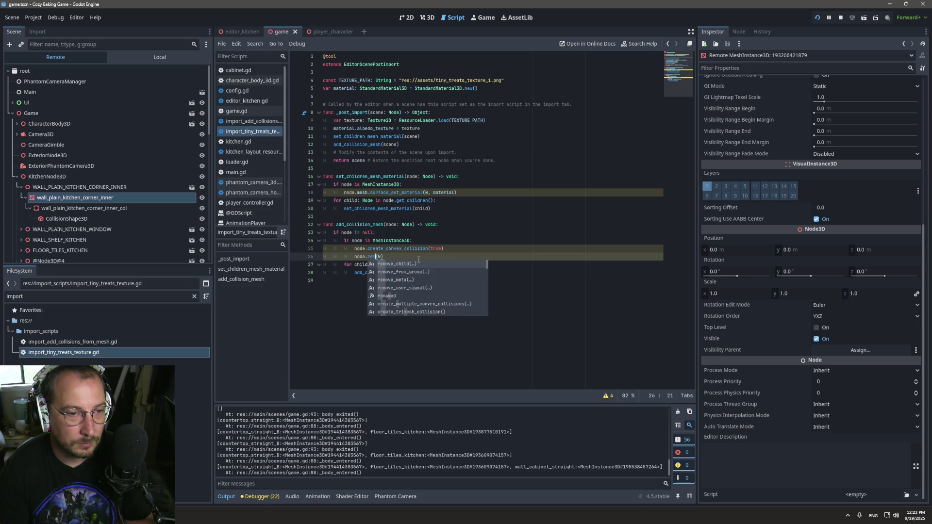
{"action": "key", "text": "ctrl+z"}
{"action": "key", "text": "ctrl+z"}
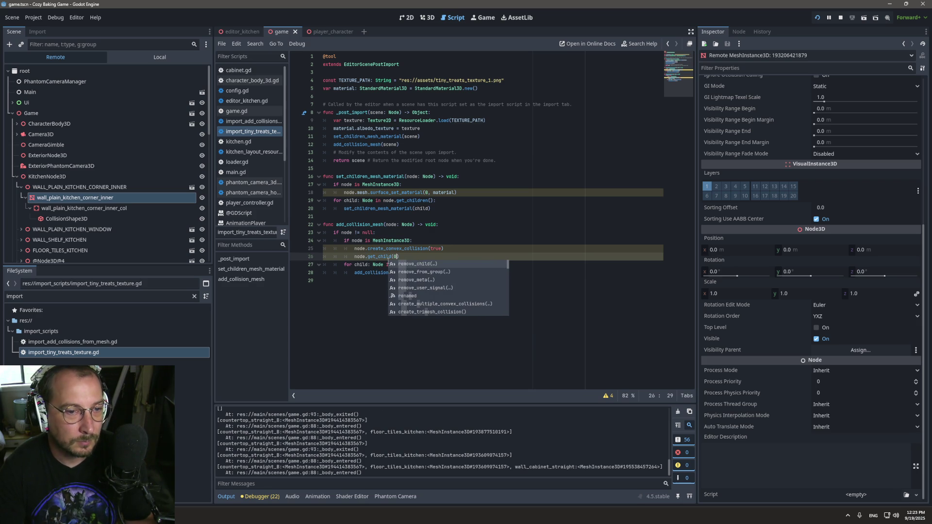
{"action": "key", "text": "Escape"}
- Look up get_child's documentation, then prefix the line with 'var collision = '
{"action": "left_click", "coordinate": [373, 258]}
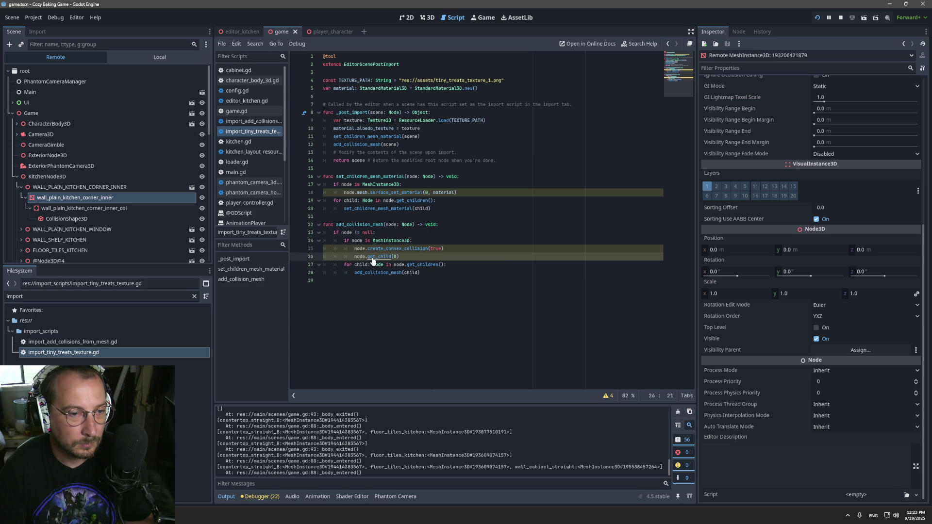
{"action": "left_click", "coordinate": [384, 257]}
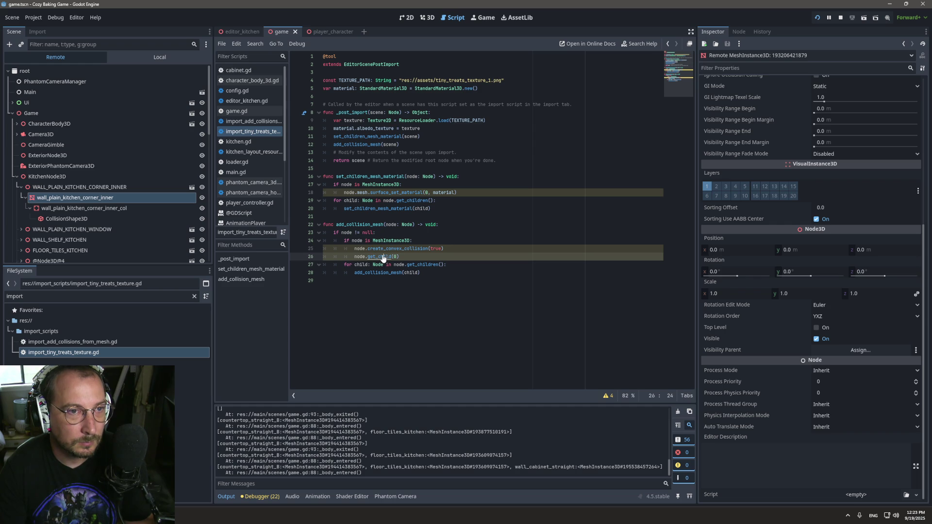
{"action": "left_click", "coordinate": [384, 257], "text": "ctrl"}
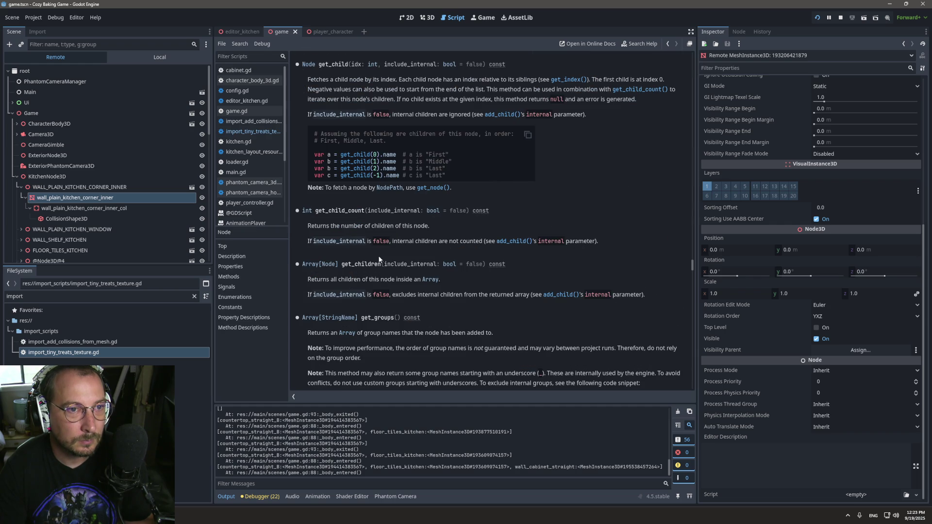
{"action": "left_click", "coordinate": [666, 44]}
{"action": "type", "text": "var collision"}
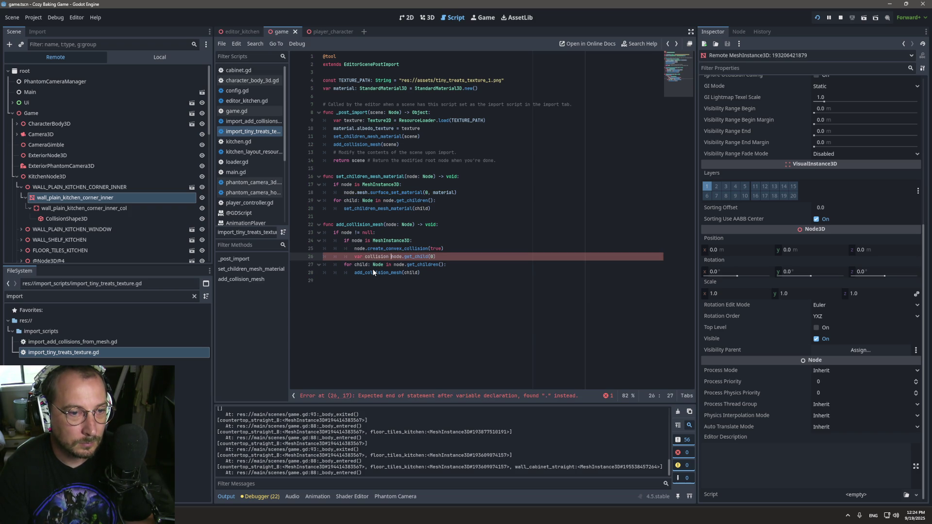
{"action": "type", "text": " ="}
{"action": "left_click", "coordinate": [389, 256]}
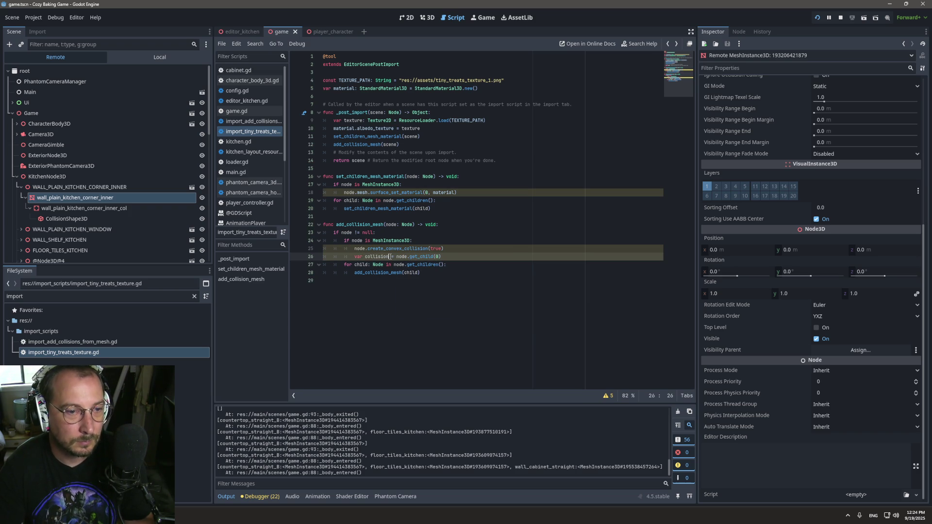
- Type the collision variable as Node and add node.remove_child(collision) below it
{"action": "type", "text": ": Node"}
{"action": "key", "text": "End"}
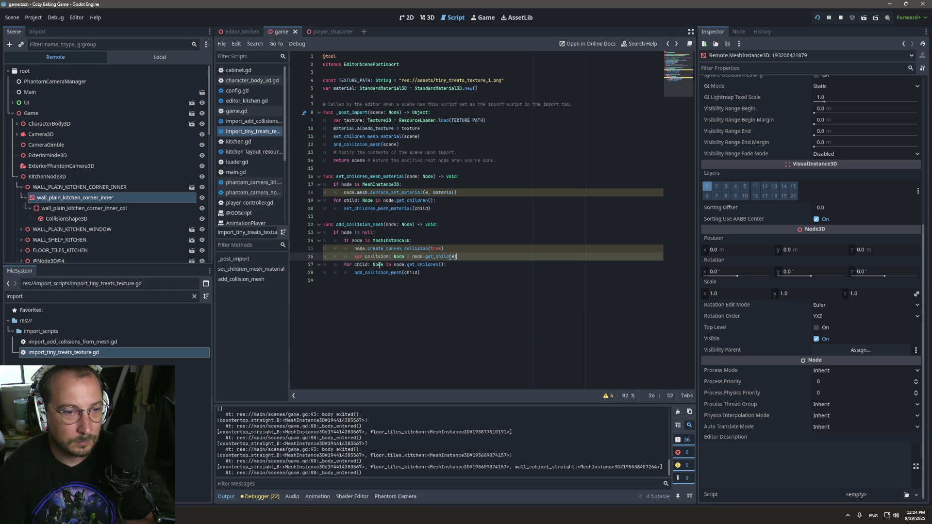
{"action": "key", "text": "Return"}
{"action": "type", "text": "node_remov"}
{"action": "key", "text": "BackSpace"}
{"action": "key", "text": "BackSpace"}
{"action": "key", "text": "BackSpace"}
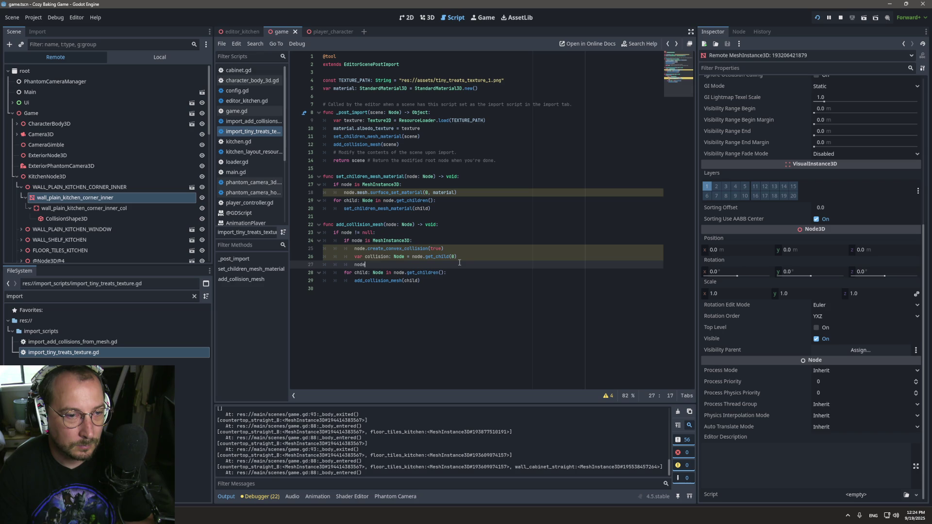
{"action": "type", "text": ".remov"}
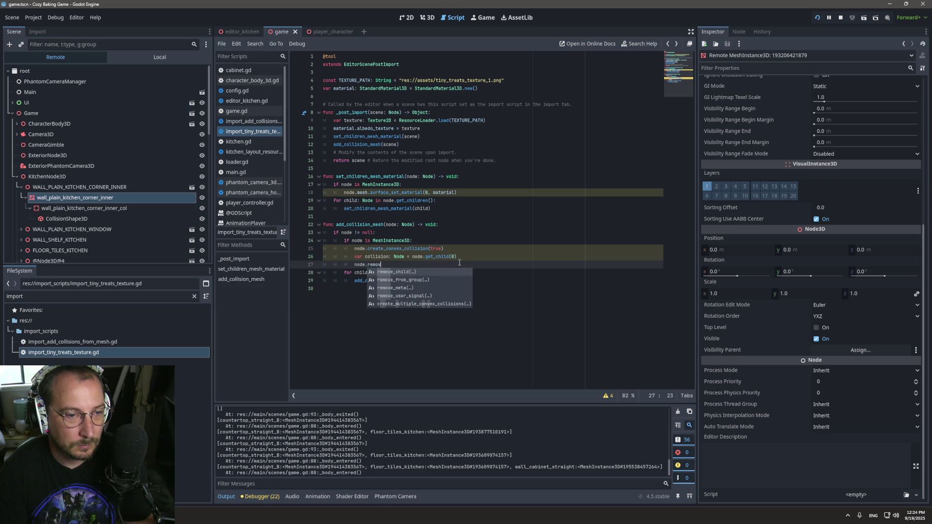
{"action": "key", "text": "Return"}
{"action": "type", "text": "collision"}
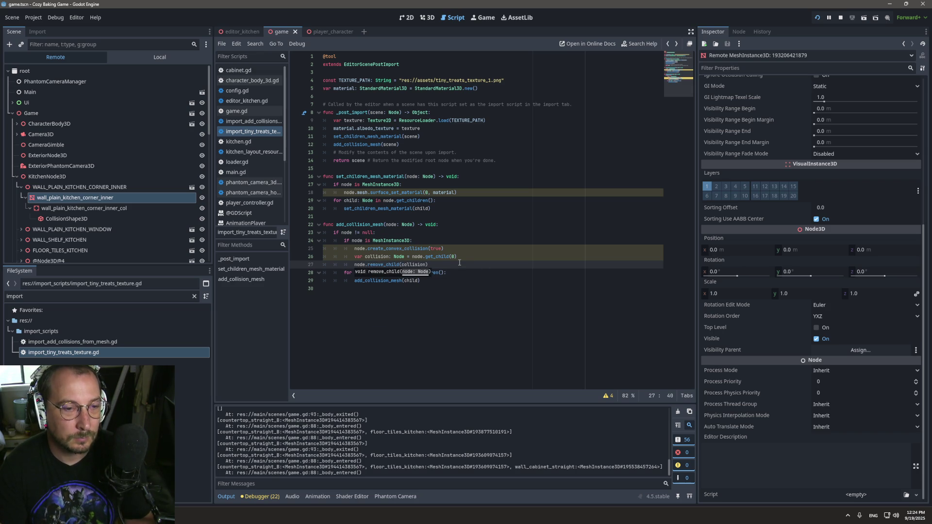
{"action": "key", "text": "Return"}
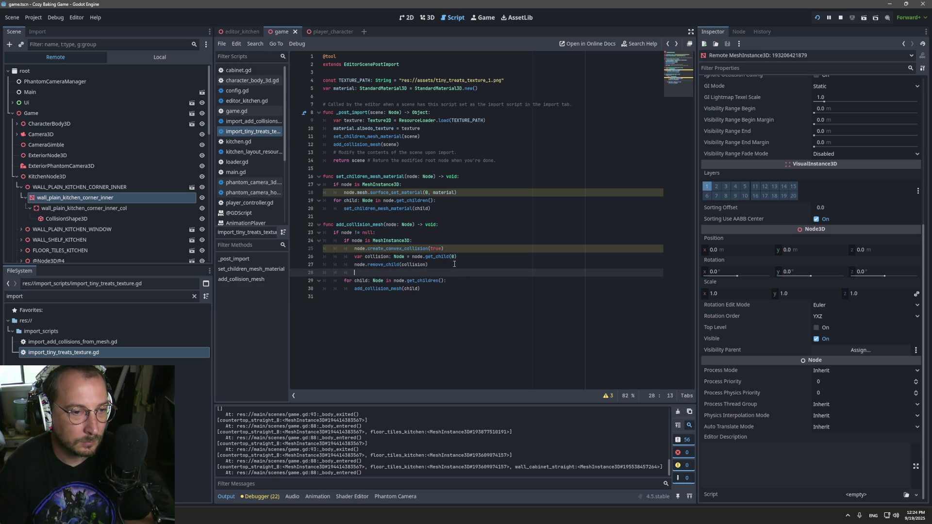
- Add an add_child(collision) line and check where scene is used in the script
{"action": "type", "text": "d_child"}
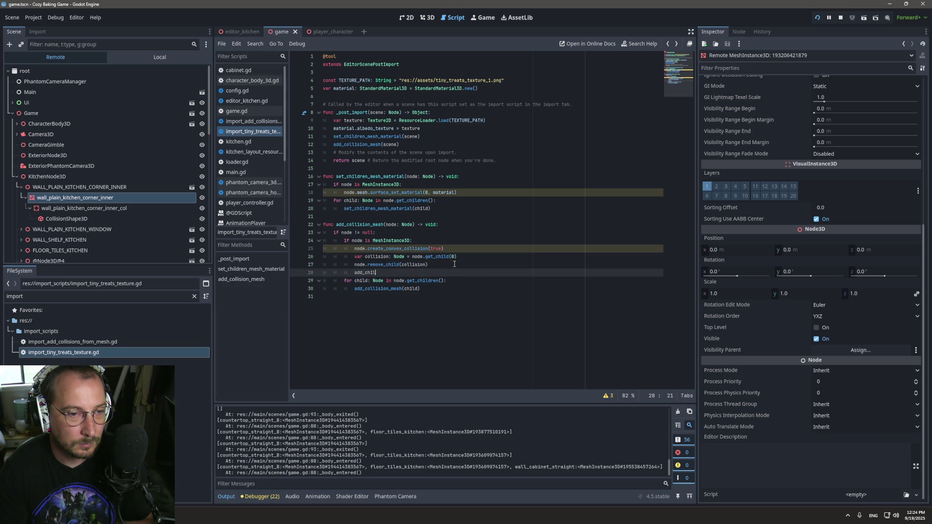
{"action": "type", "text": "(collision"}
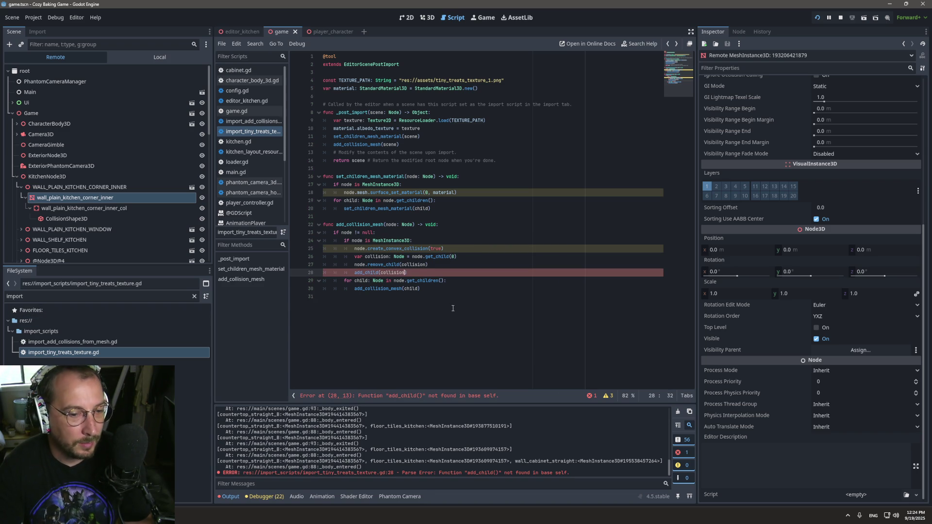
{"action": "left_click", "coordinate": [413, 264]}
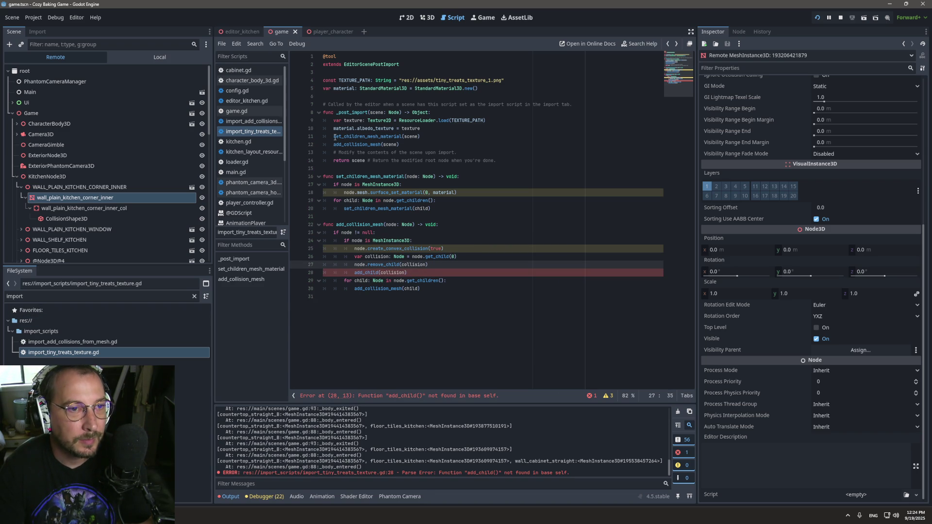
{"action": "double_click", "coordinate": [377, 112]}
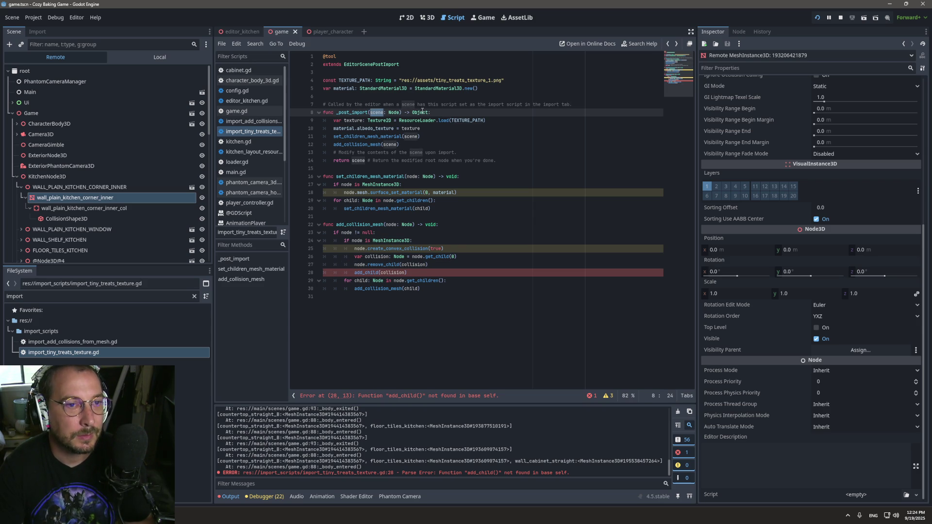
{"action": "left_click", "coordinate": [497, 89]}
- Declare var _parent_scene: Node, assign _parent_scene = scene in _post_import, and save
{"action": "key", "text": "Down"}
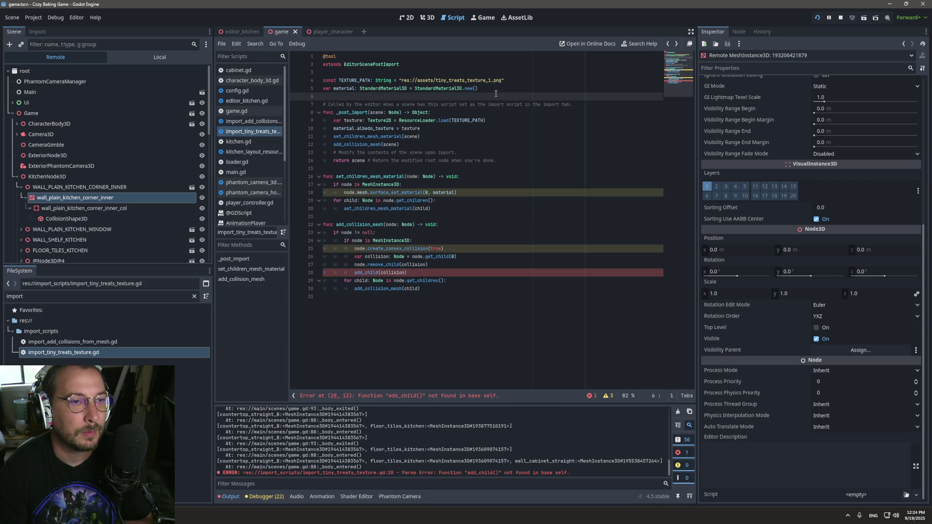
{"action": "type", "text": "var para"}
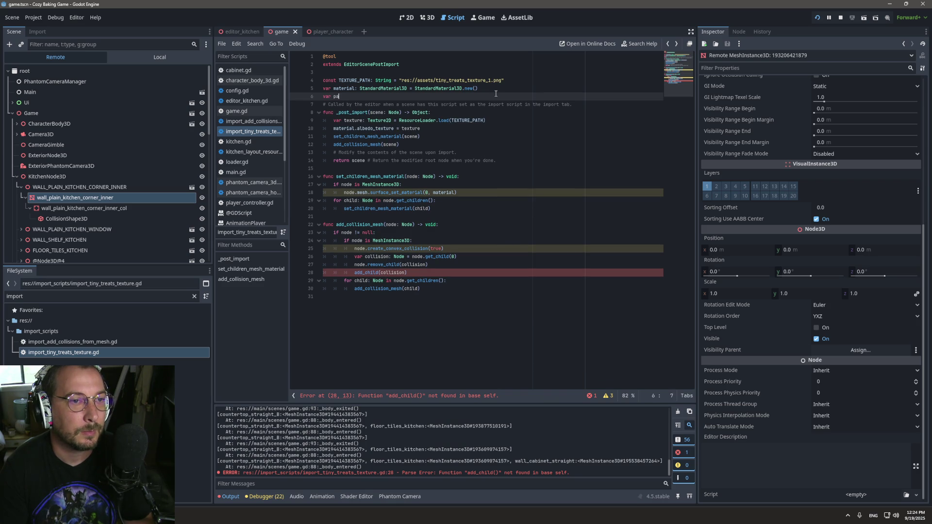
{"action": "type", "text": "ent_sc"}
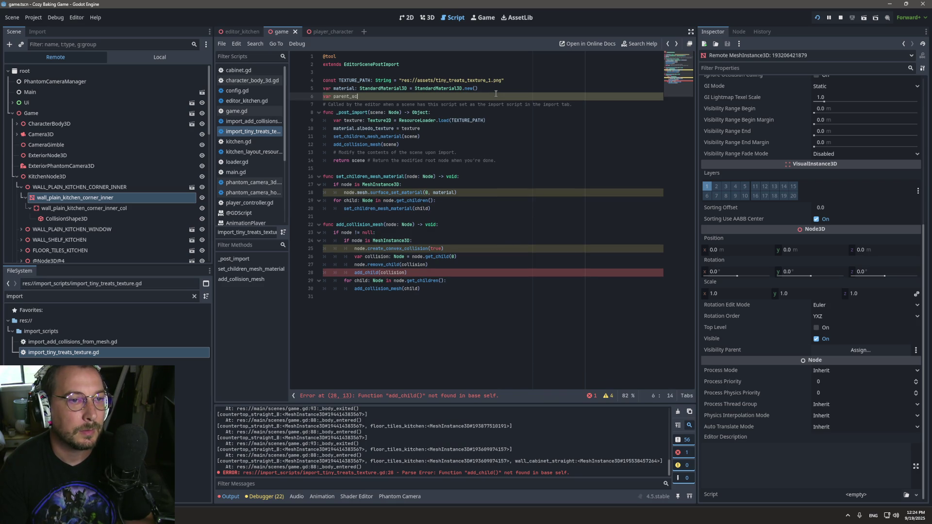
{"action": "type", "text": "ene:"}
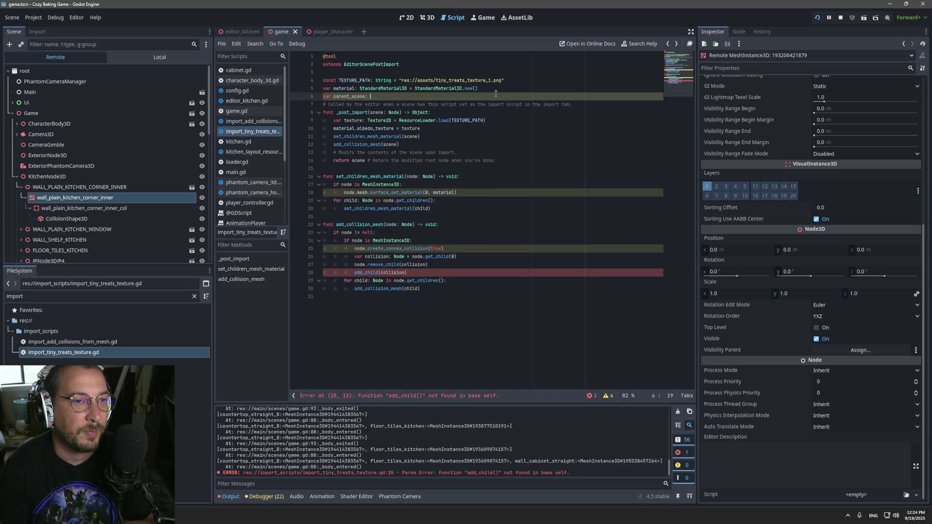
{"action": "type", "text": "ode"}
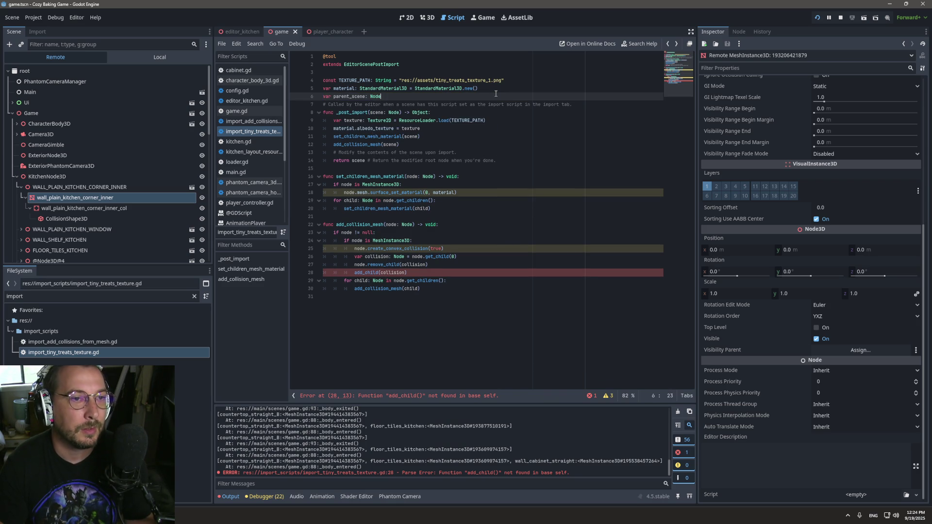
{"action": "key", "text": "Return"}
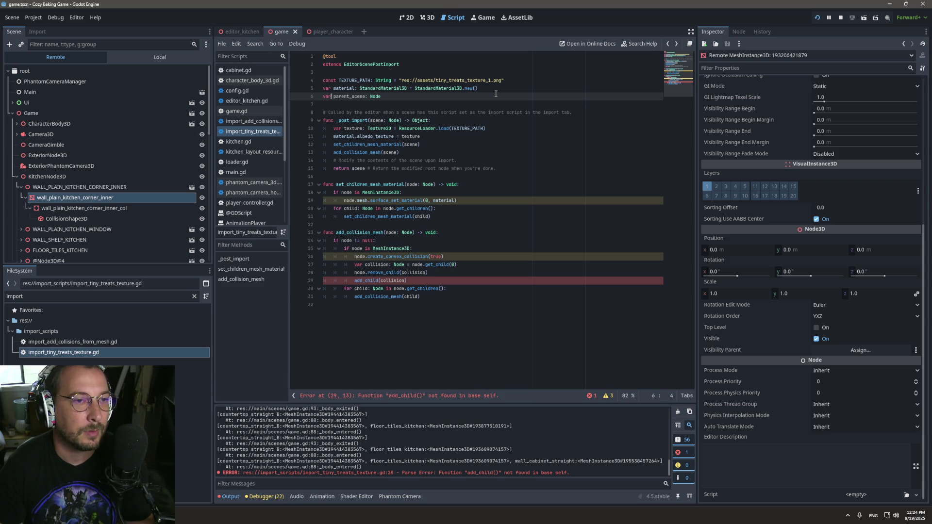
{"action": "type", "text": "_"}
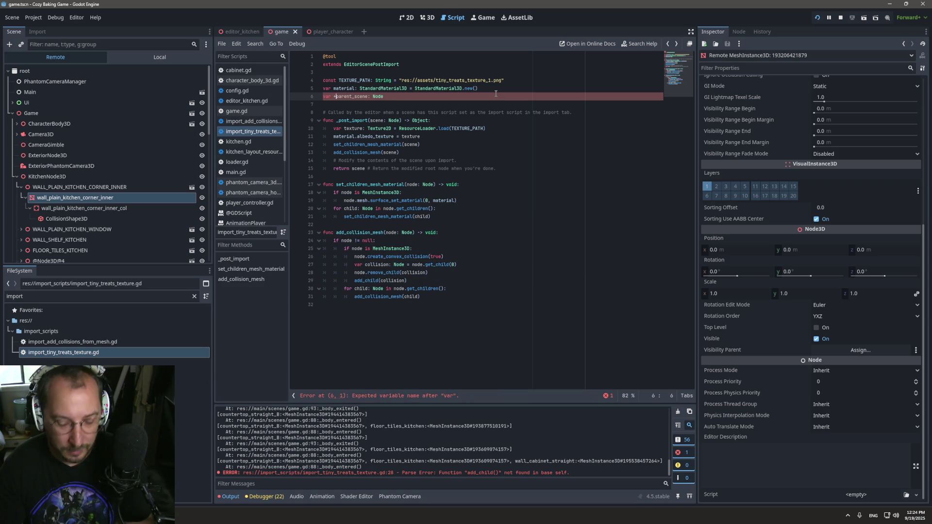
{"action": "double_click", "coordinate": [345, 97]}
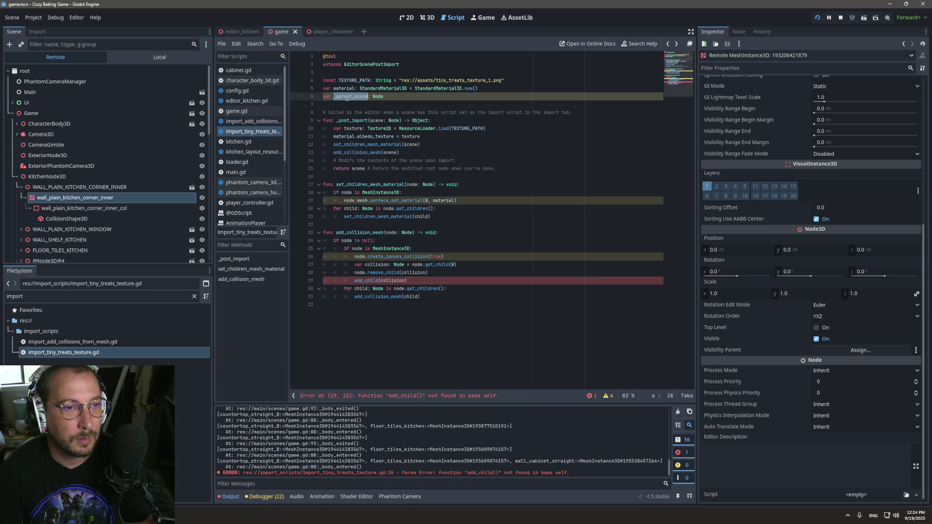
{"action": "key", "text": "ctrl+c"}
{"action": "left_click", "coordinate": [443, 121]}
{"action": "key", "text": "Return"}
{"action": "key", "text": "ctrl+v"}
{"action": "type", "text": "= scene"}
{"action": "key", "text": "ctrl+s"}
- Change line 30 to _parent_scene.add_child(collision)
{"action": "double_click", "coordinate": [362, 128]}
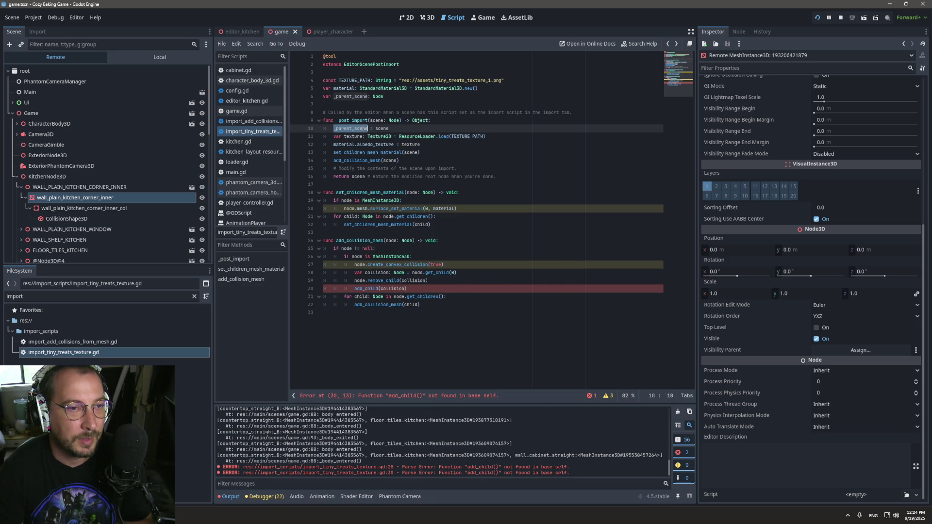
{"action": "left_click", "coordinate": [355, 288]}
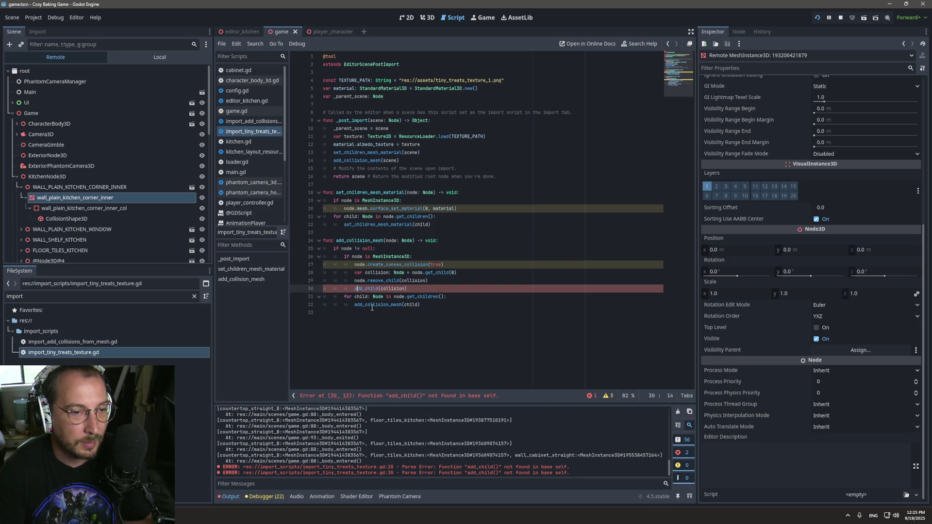
{"action": "key", "text": "ctrl+v"}
{"action": "type", "text": "."}
{"action": "key", "text": "Escape"}
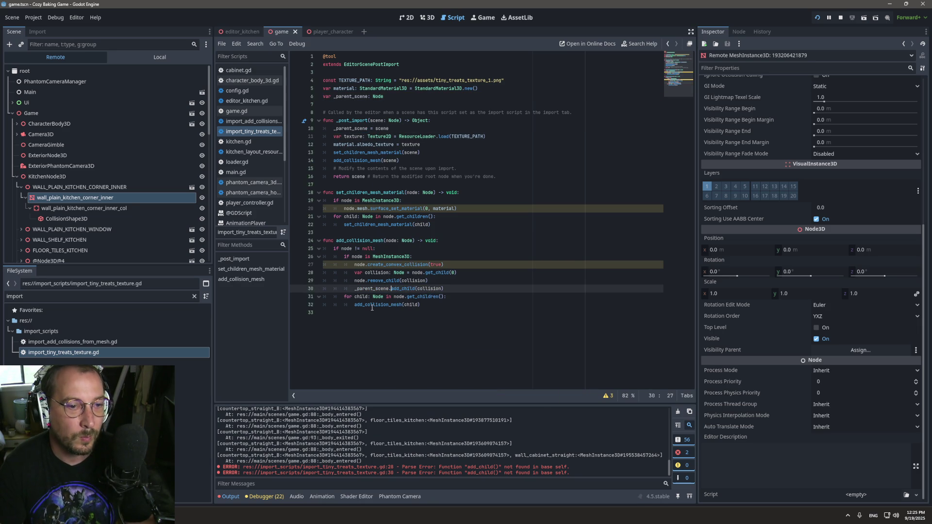
- Clear the FileSystem filter and select the charming_kitchen glTF model files
{"action": "left_click", "coordinate": [194, 296]}
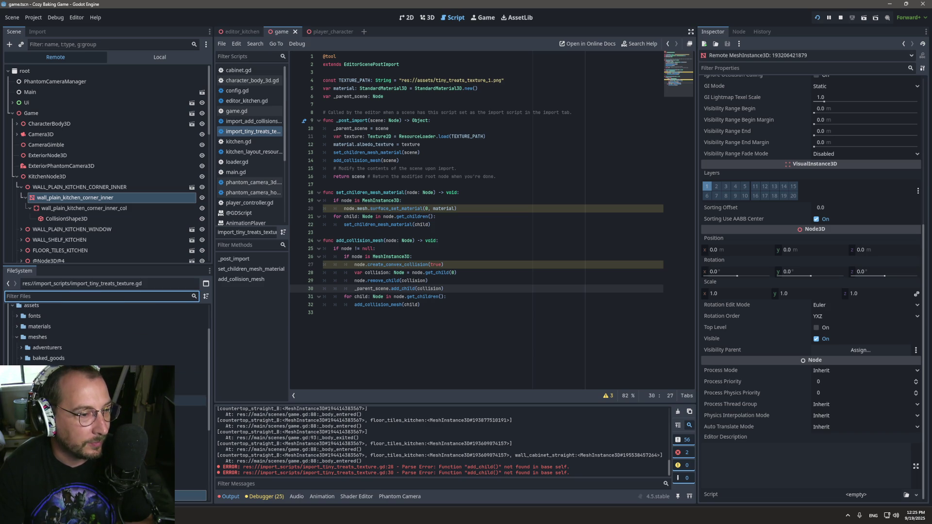
{"action": "left_click", "coordinate": [97, 390]}
{"action": "left_click", "coordinate": [97, 438]}
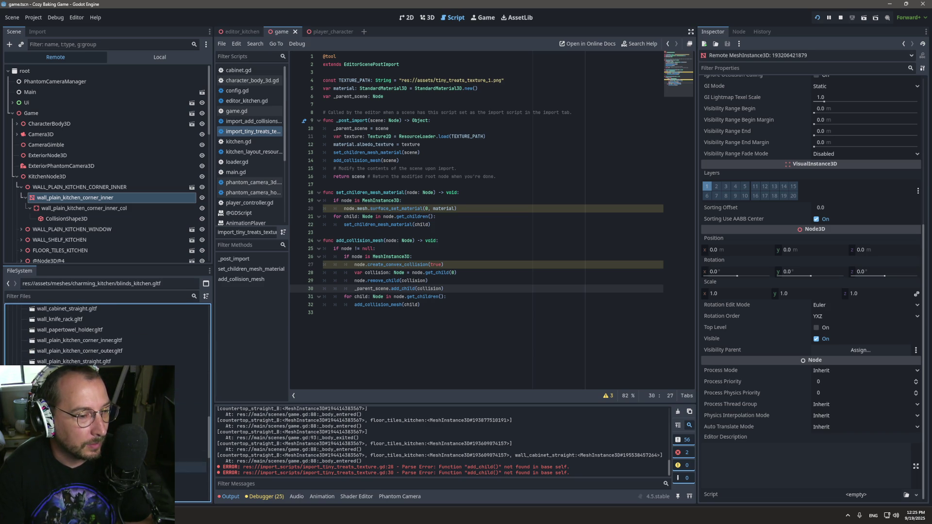
{"action": "scroll", "coordinate": [107, 335], "scroll_direction": "up", "scroll_amount": 3}
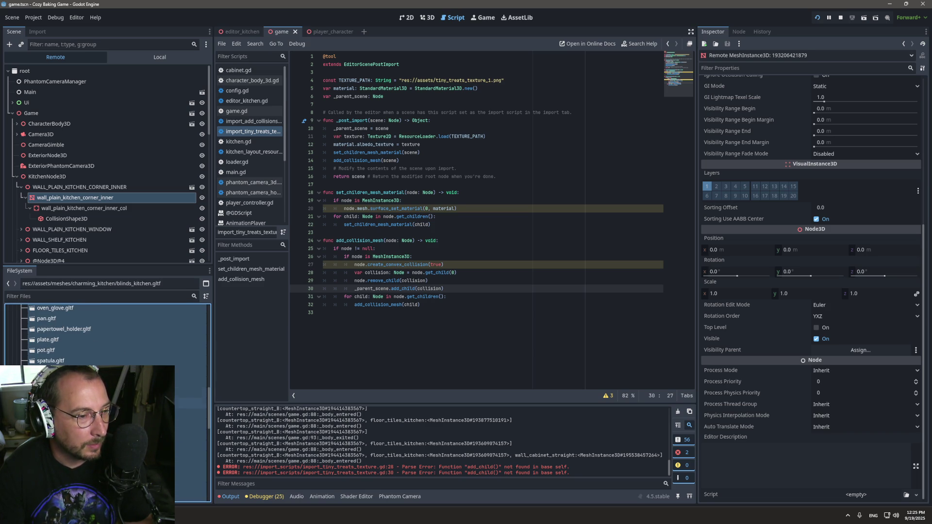
{"action": "left_click", "coordinate": [106, 45]}
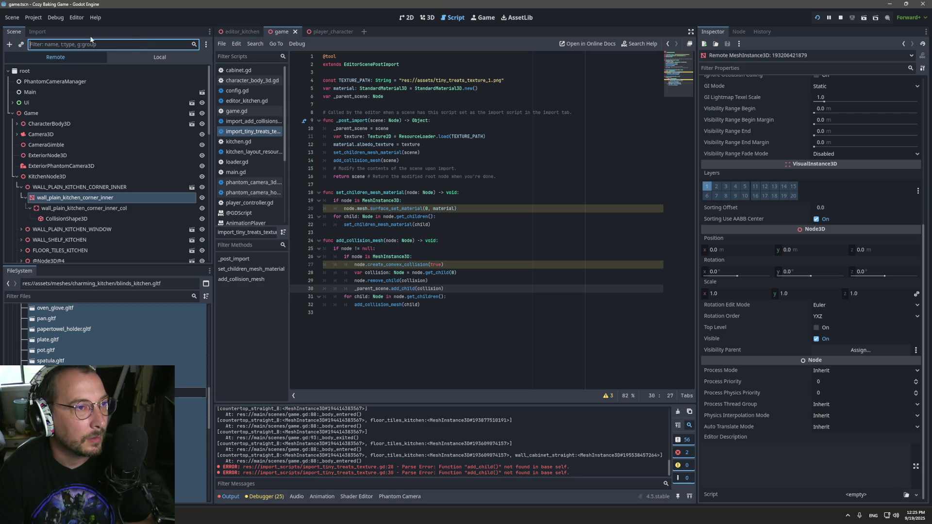
- Reimport the 55 selected kitchen models from the Import dock, then select oven_glove.gltf
{"action": "left_click", "coordinate": [35, 32]}
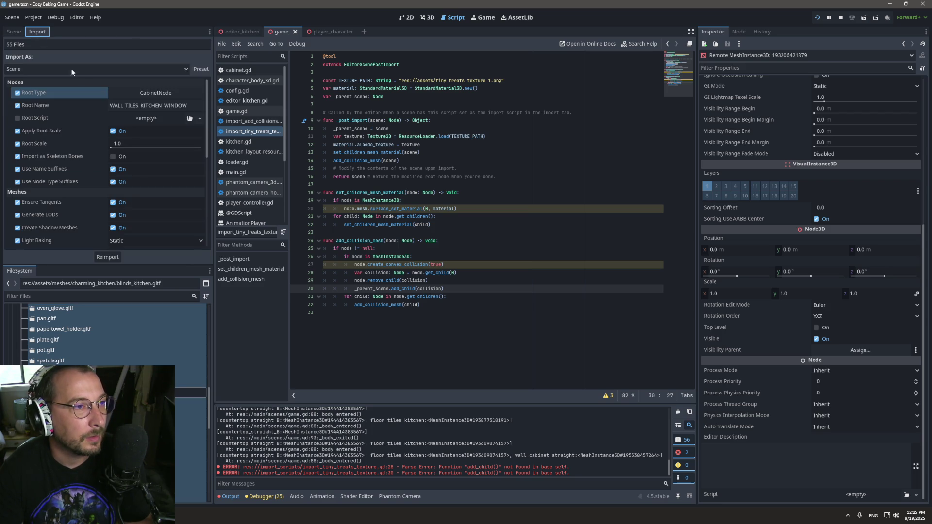
{"action": "left_click", "coordinate": [109, 259]}
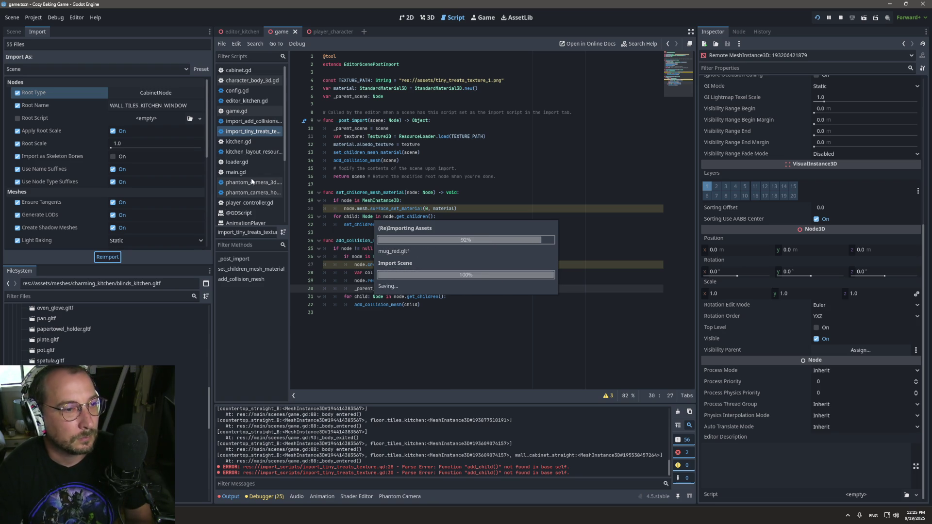
{"action": "left_click", "coordinate": [85, 308]}
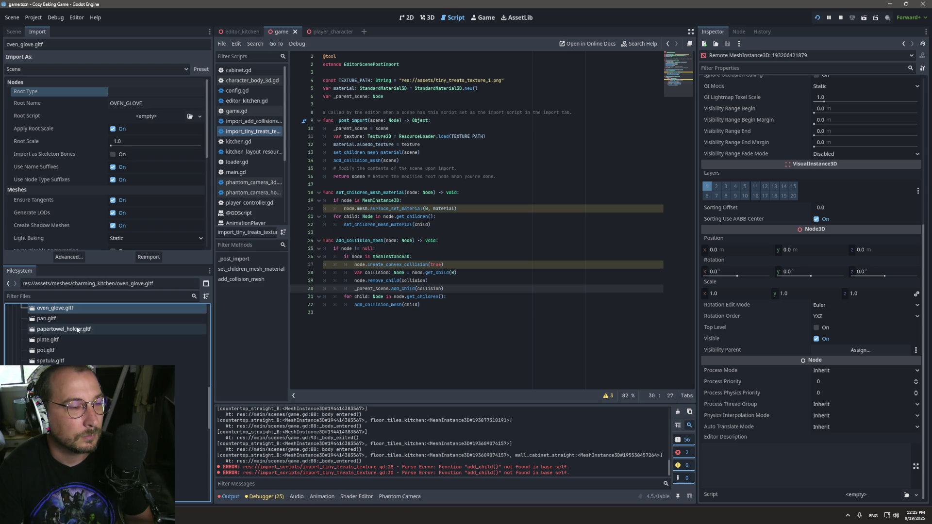
- Run the game and start playing from the title screen
{"action": "left_click", "coordinate": [817, 17]}
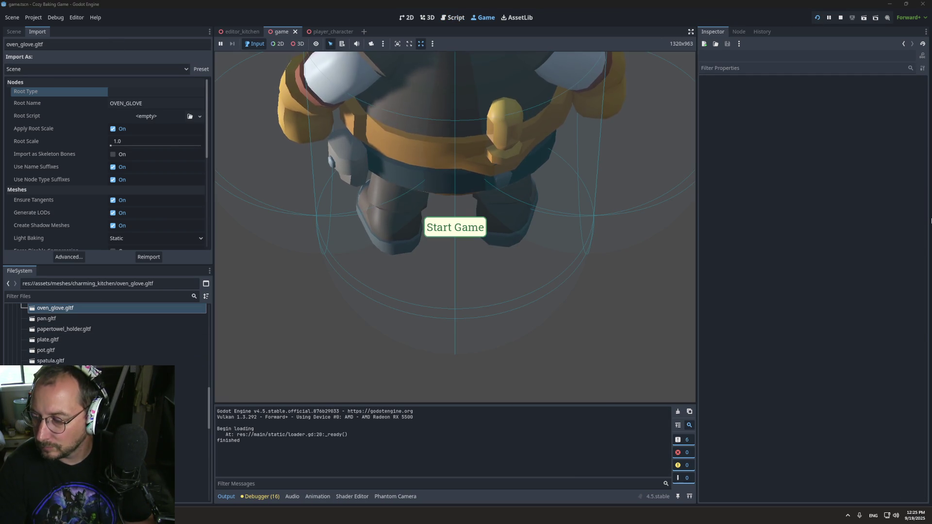
{"action": "left_click", "coordinate": [13, 32]}
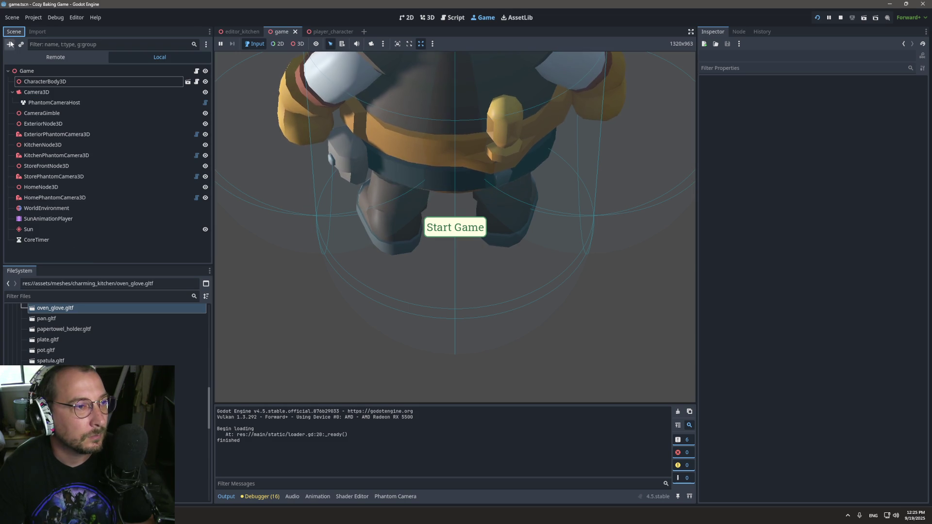
{"action": "left_click", "coordinate": [41, 145]}
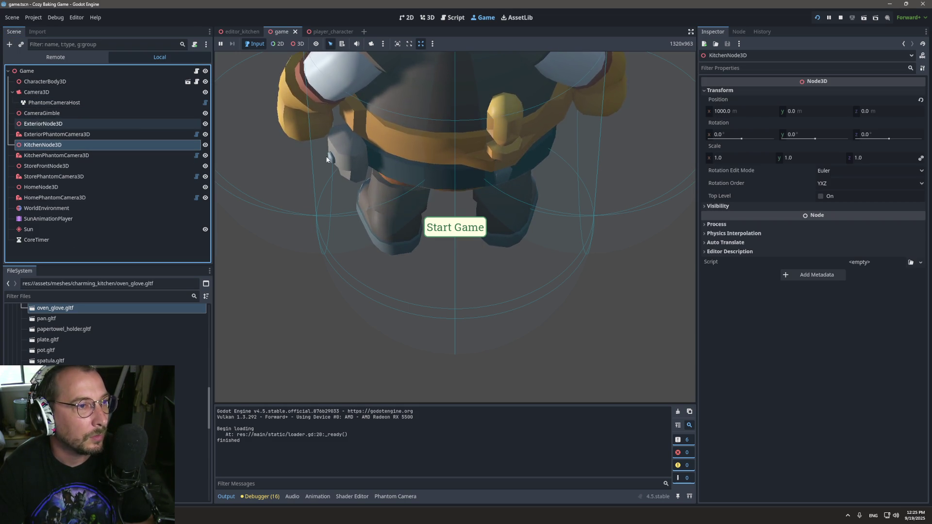
{"action": "left_click", "coordinate": [458, 234]}
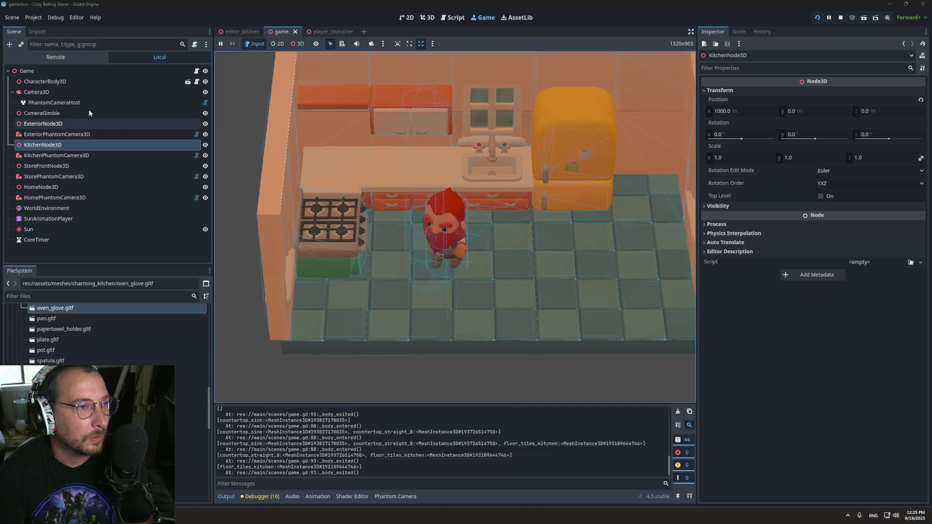
- In the Remote tree under Game > KitchenNode3D, inspect the window and floor_tiles_kitchen_col collisions, then stop
{"action": "left_click", "coordinate": [56, 56]}
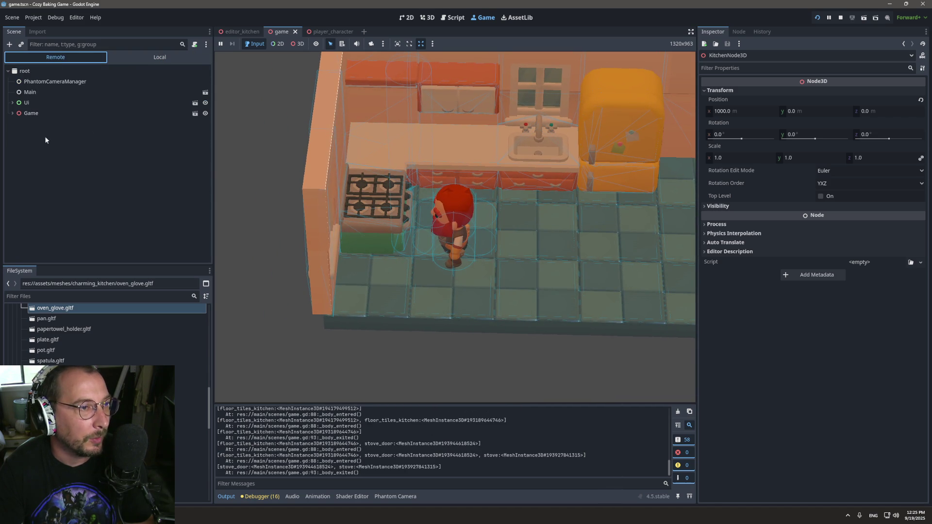
{"action": "double_click", "coordinate": [30, 113]}
{"action": "left_click", "coordinate": [17, 176]}
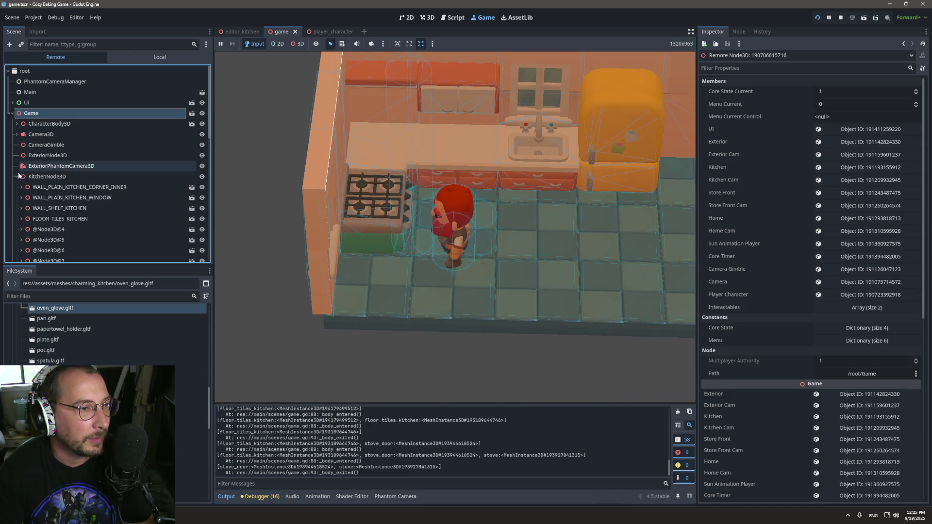
{"action": "left_click", "coordinate": [21, 198]}
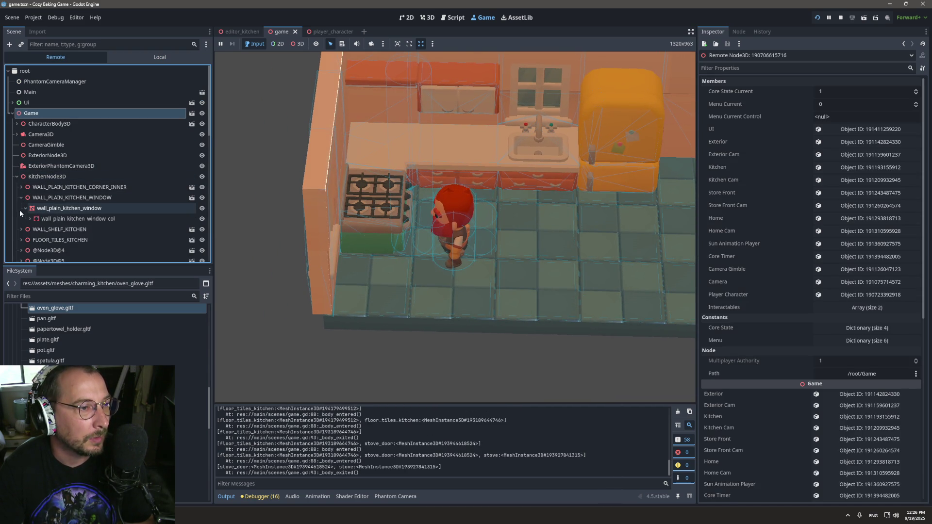
{"action": "left_click", "coordinate": [30, 219]}
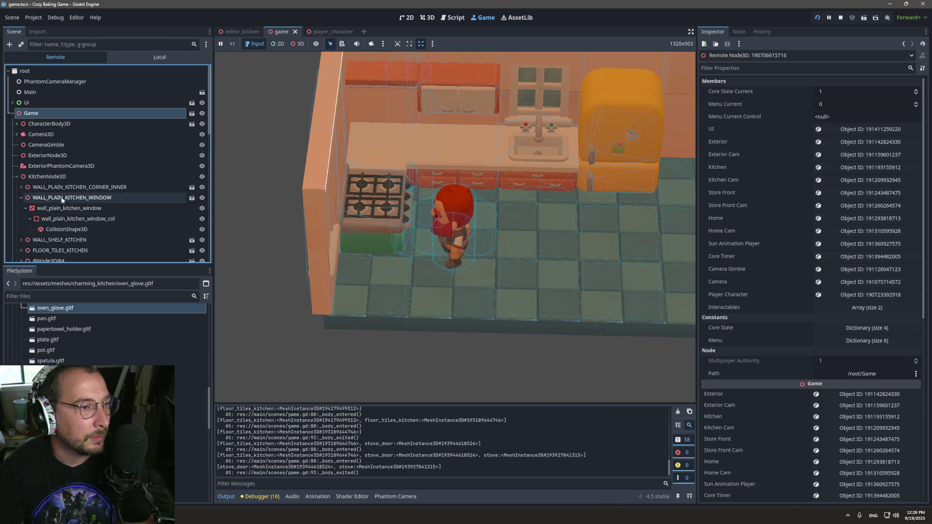
{"action": "scroll", "coordinate": [63, 199], "scroll_direction": "down", "scroll_amount": 3}
{"action": "left_click", "coordinate": [49, 222]}
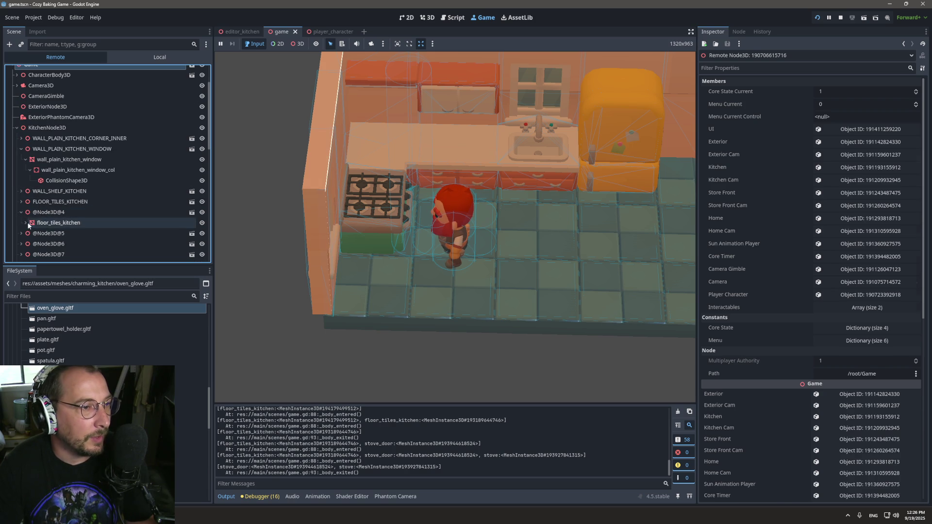
{"action": "left_click", "coordinate": [44, 234]}
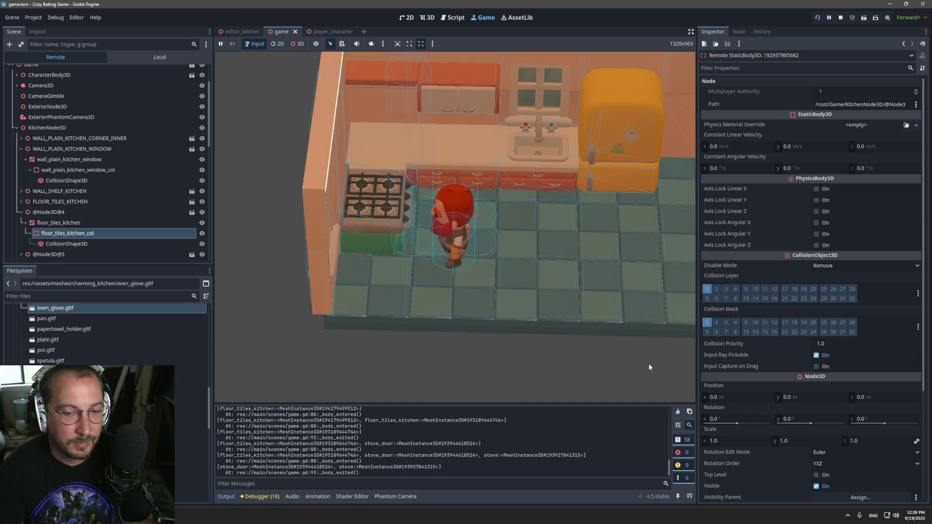
{"action": "left_click", "coordinate": [841, 18]}
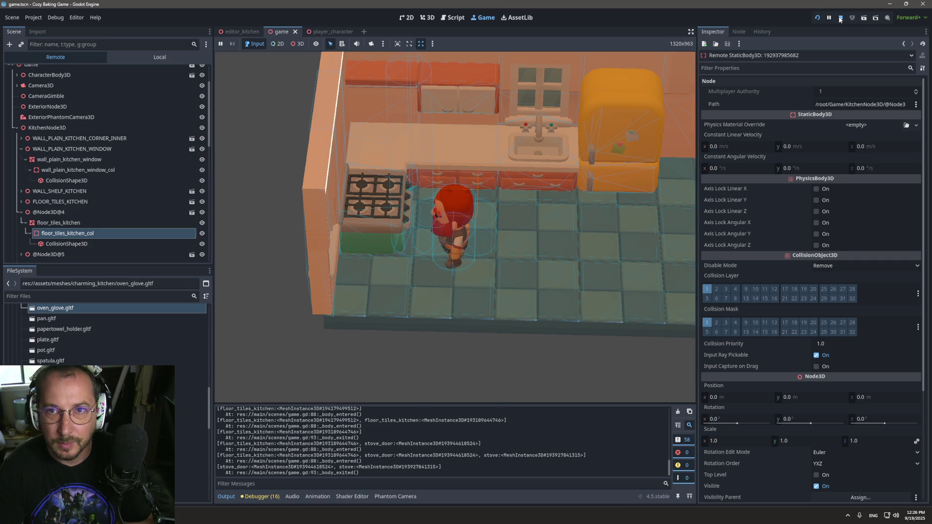
{"action": "left_click", "coordinate": [31, 32]}
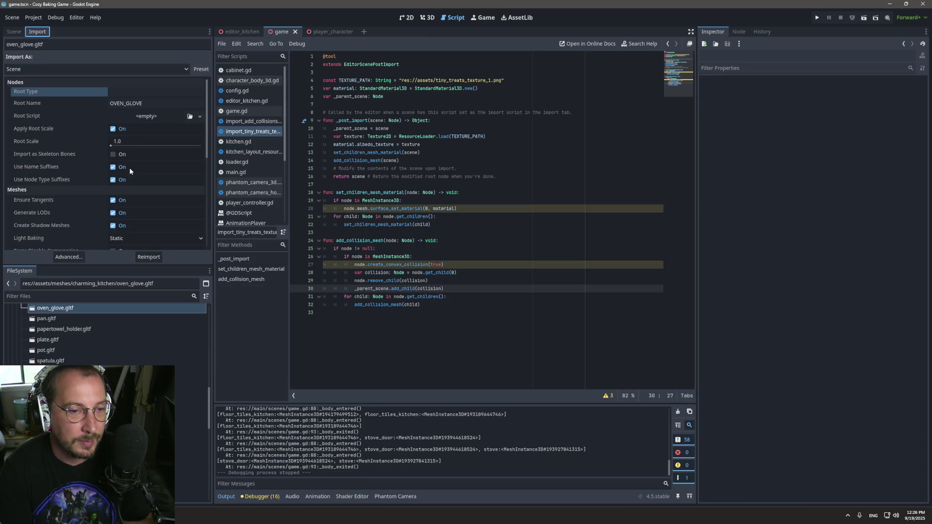
- Add a print(collision) line after line 28 of add_collision_mesh
{"action": "double_click", "coordinate": [376, 275]}
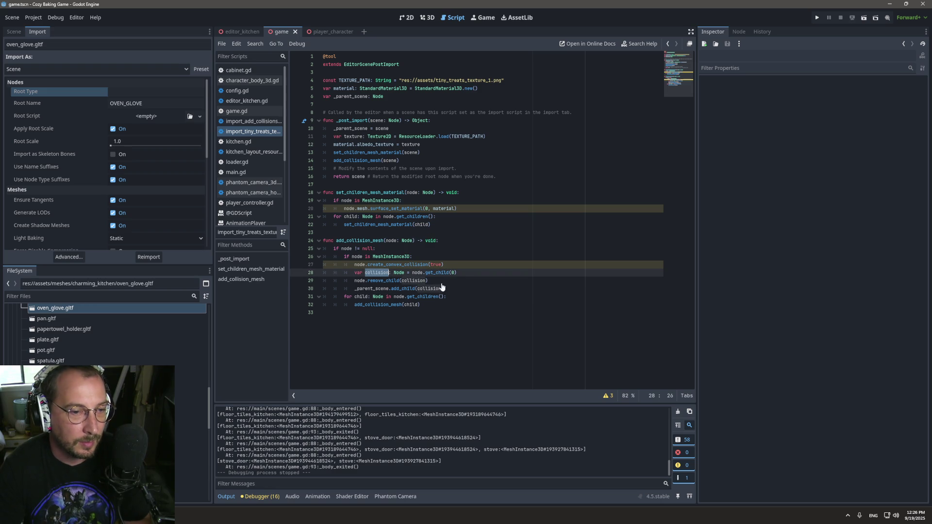
{"action": "left_click", "coordinate": [462, 273]}
{"action": "key", "text": "Return"}
{"action": "type", "text": "print("}
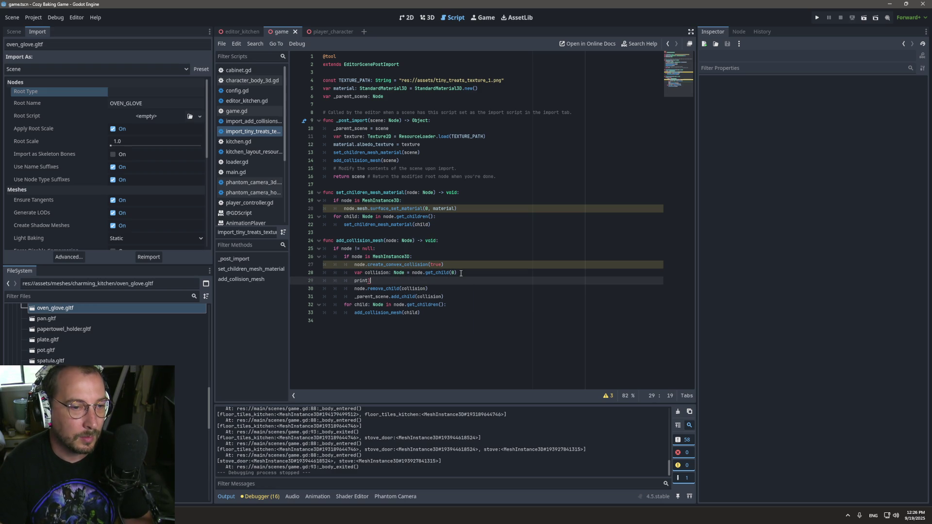
{"action": "type", "text": "collision"}
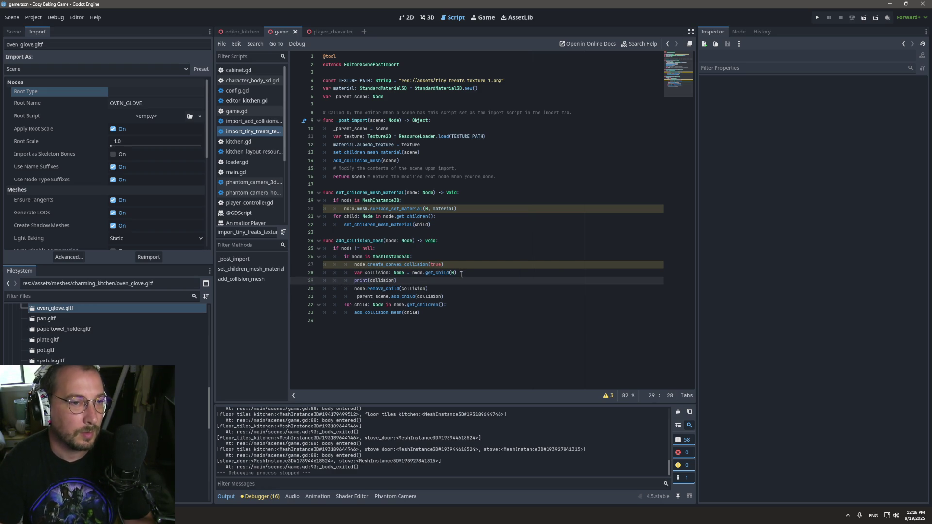
- Reimport oven_glove.gltf and clear the Output log before reimporting it again
{"action": "left_click", "coordinate": [148, 258]}
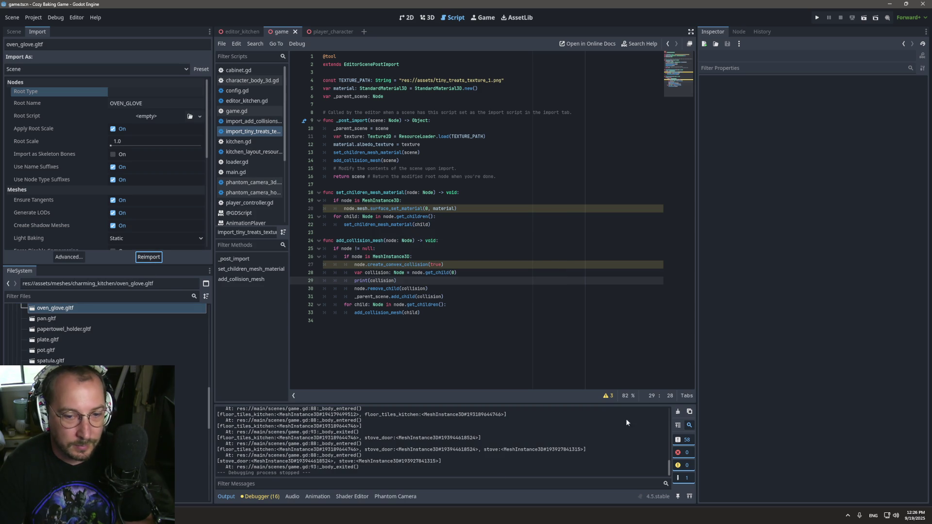
{"action": "left_click", "coordinate": [673, 414]}
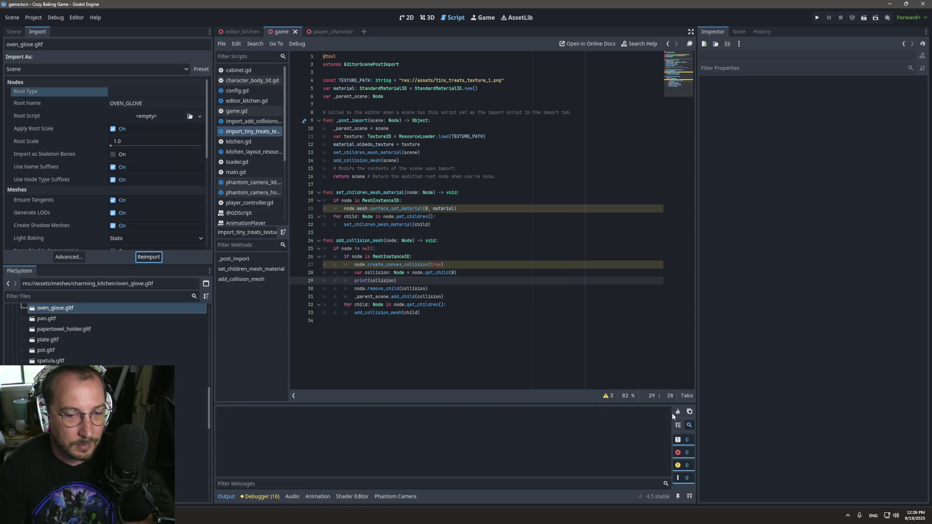
{"action": "left_click", "coordinate": [154, 258]}
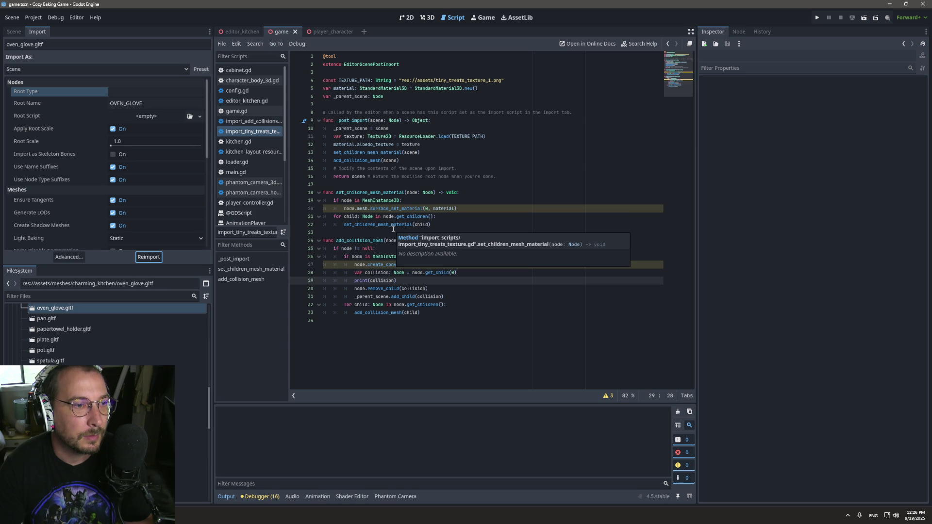
- Check the oven glove's Import Script path in the file picker without changing it, then select wall_tiles_kitchen_window.gltf
{"action": "scroll", "coordinate": [36, 179], "scroll_direction": "down", "scroll_amount": 5}
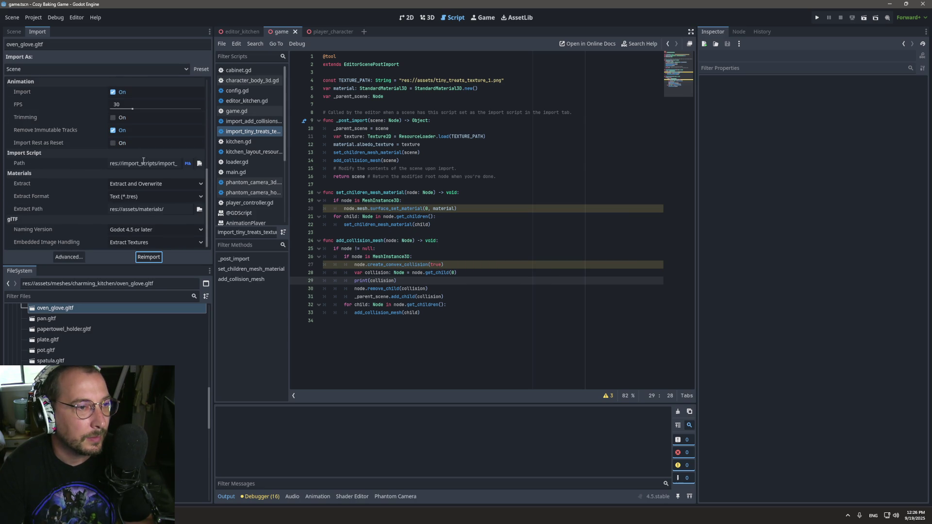
{"action": "left_click", "coordinate": [149, 163]}
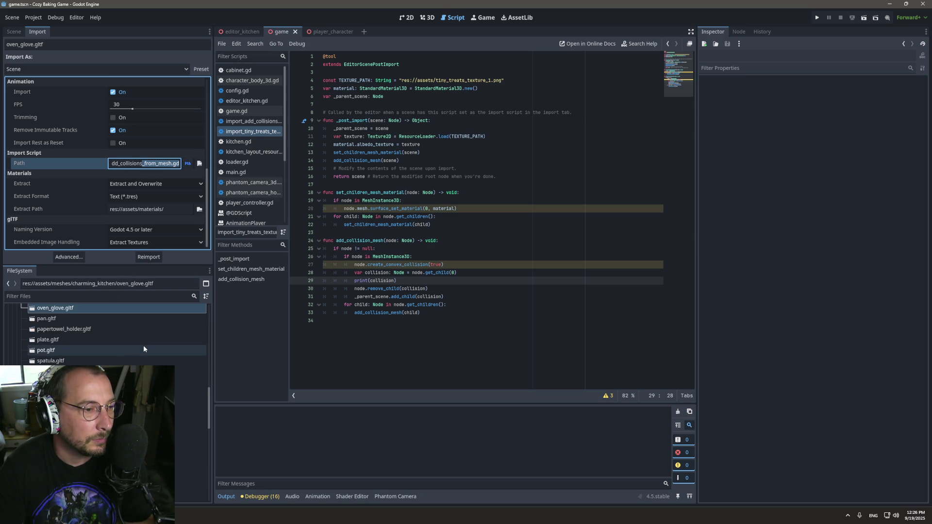
{"action": "scroll", "coordinate": [144, 346], "scroll_direction": "up", "scroll_amount": 2}
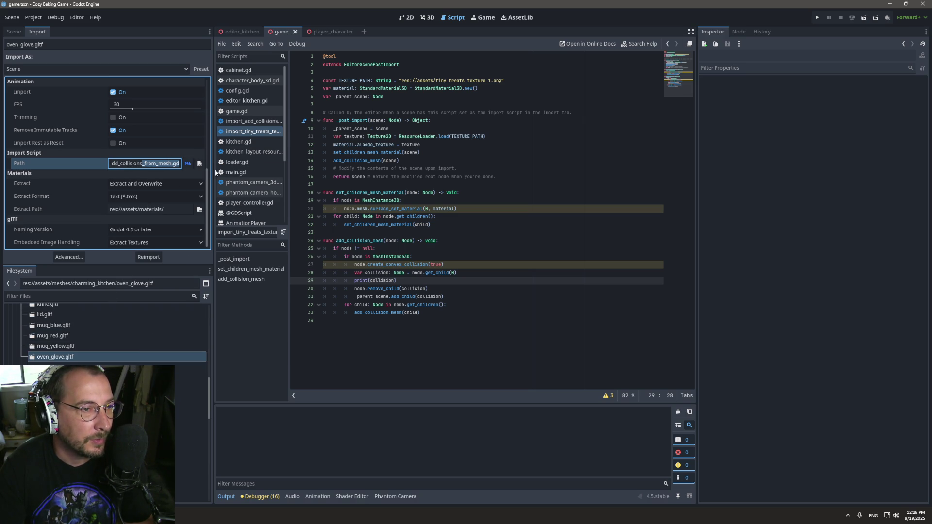
{"action": "left_click", "coordinate": [200, 163]}
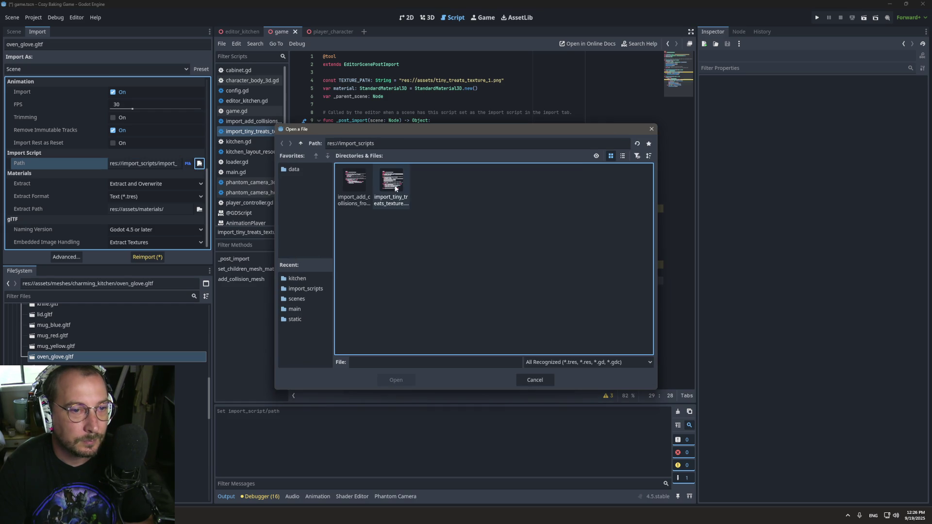
{"action": "left_click", "coordinate": [535, 380]}
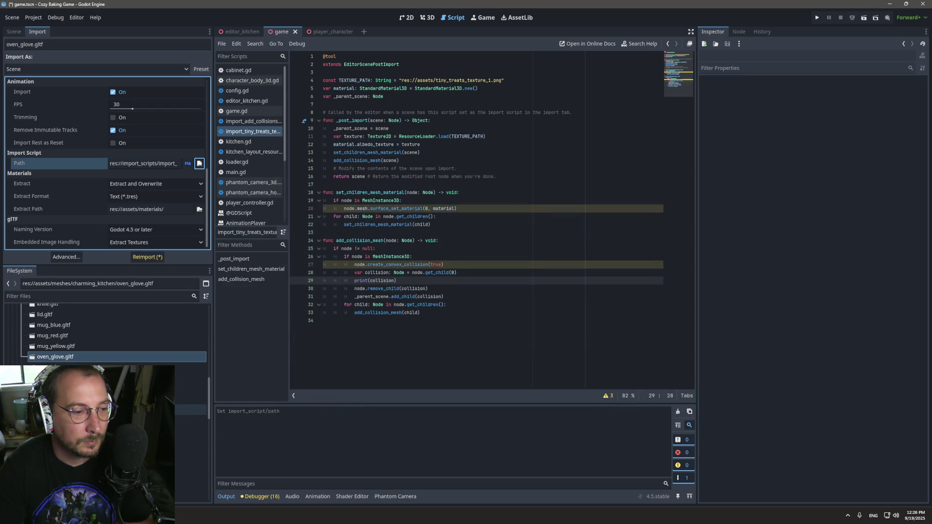
{"action": "left_click", "coordinate": [72, 428]}
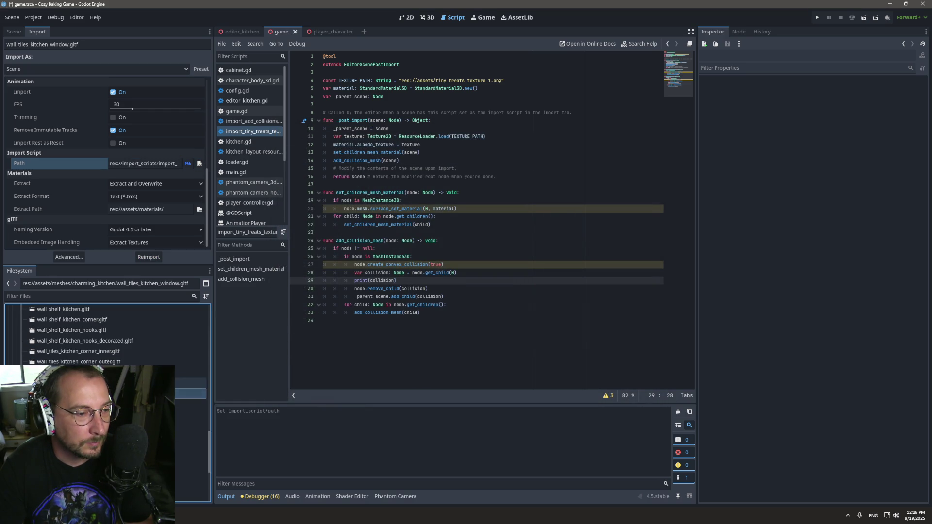
- Select all 55 kitchen model files in the FileSystem dock
{"action": "scroll", "coordinate": [107, 403], "scroll_direction": "up", "scroll_amount": 15}
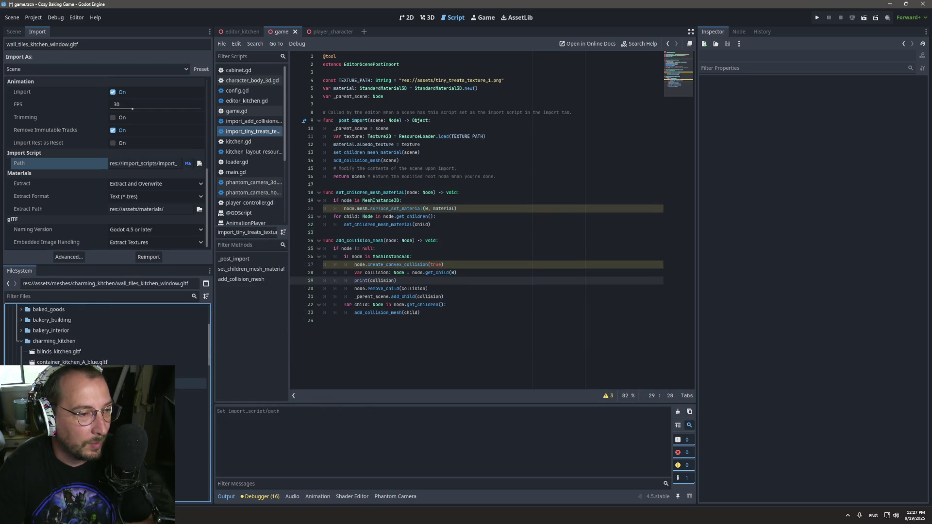
{"action": "left_click", "coordinate": [73, 400], "text": "shift"}
{"action": "scroll", "coordinate": [107, 403], "scroll_direction": "down", "scroll_amount": 5}
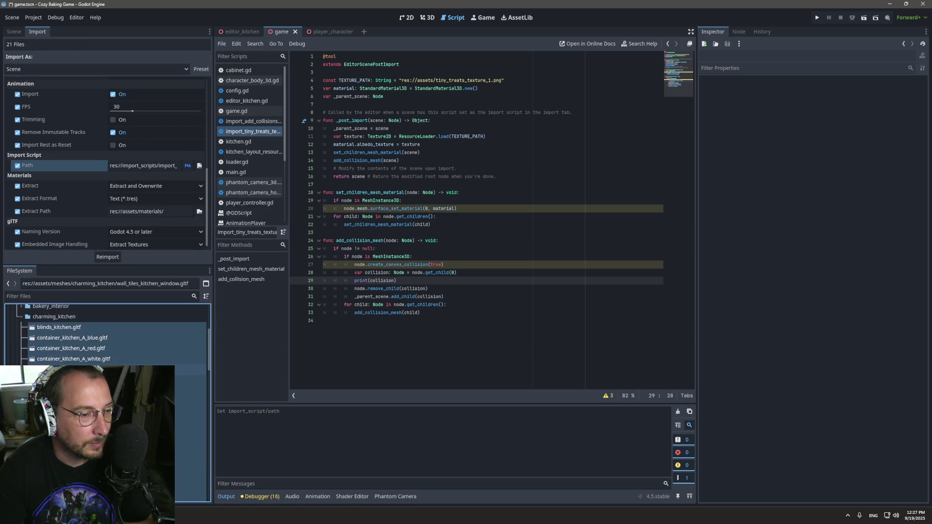
{"action": "scroll", "coordinate": [107, 335], "scroll_direction": "down", "scroll_amount": 3}
{"action": "left_click", "coordinate": [97, 367], "text": "shift"}
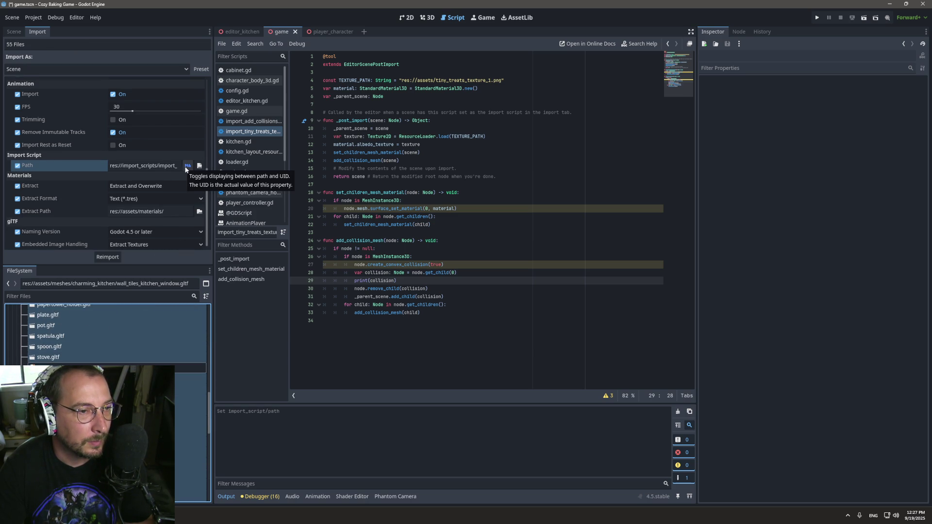
- Set their import script to the tiny treats texture script, reimport them, and run the game
{"action": "left_click", "coordinate": [199, 165]}
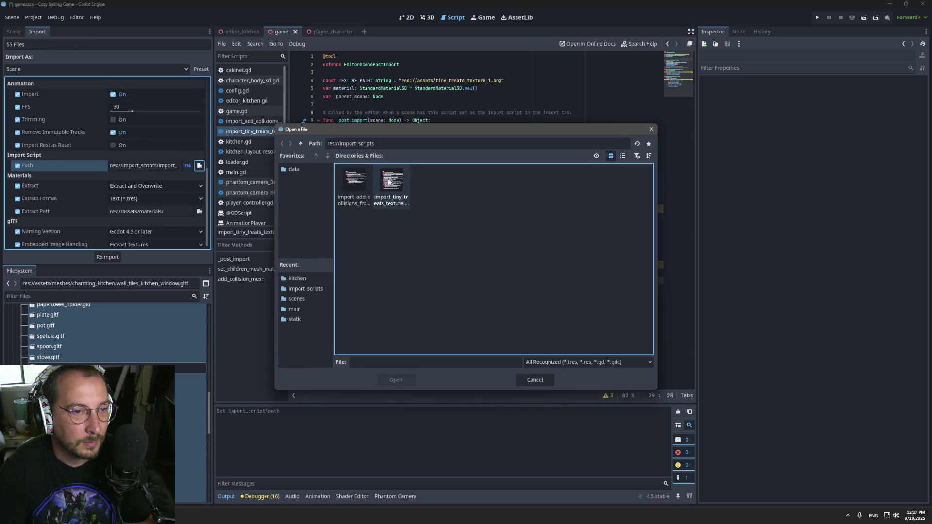
{"action": "double_click", "coordinate": [389, 182]}
{"action": "left_click", "coordinate": [113, 257]}
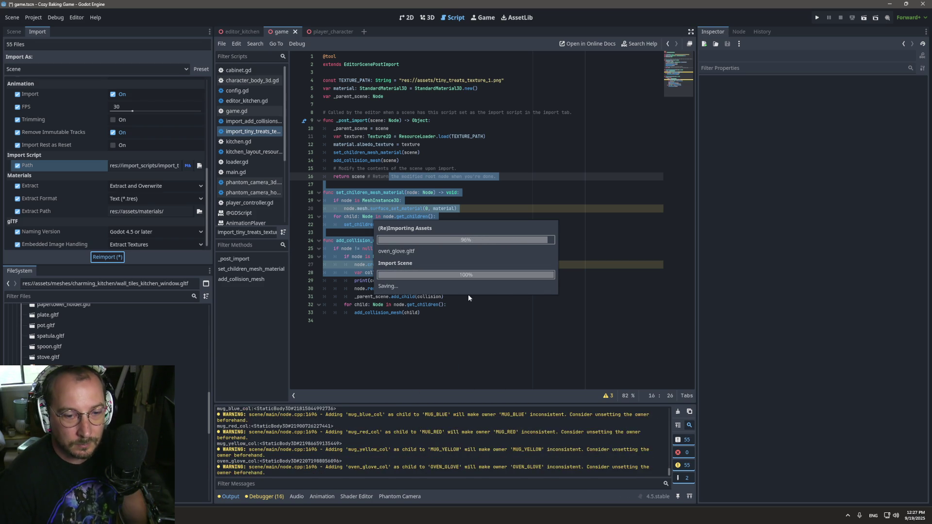
{"action": "left_click", "coordinate": [821, 17]}
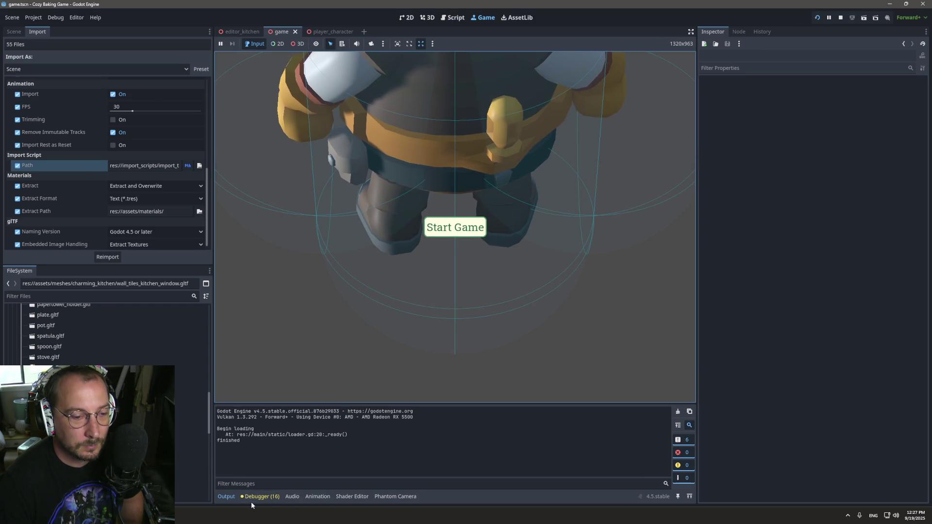
- View the debugger's video memory list and start the game from its title screen
{"action": "left_click", "coordinate": [265, 495]}
{"action": "left_click", "coordinate": [431, 405]}
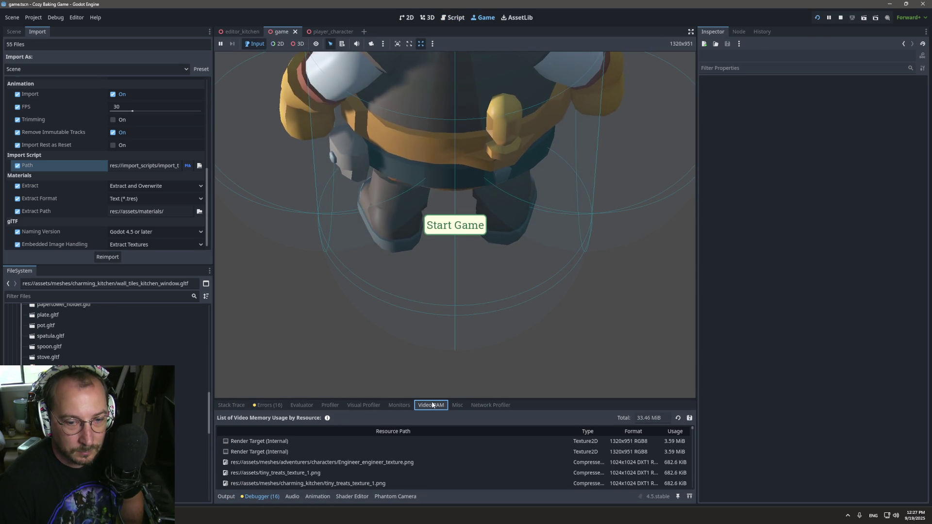
{"action": "left_click", "coordinate": [14, 33]}
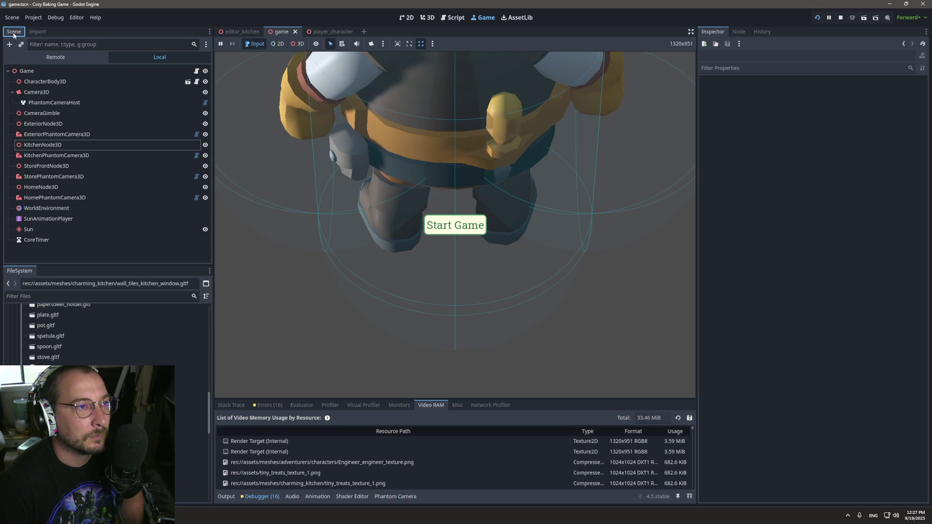
{"action": "left_click", "coordinate": [437, 223]}
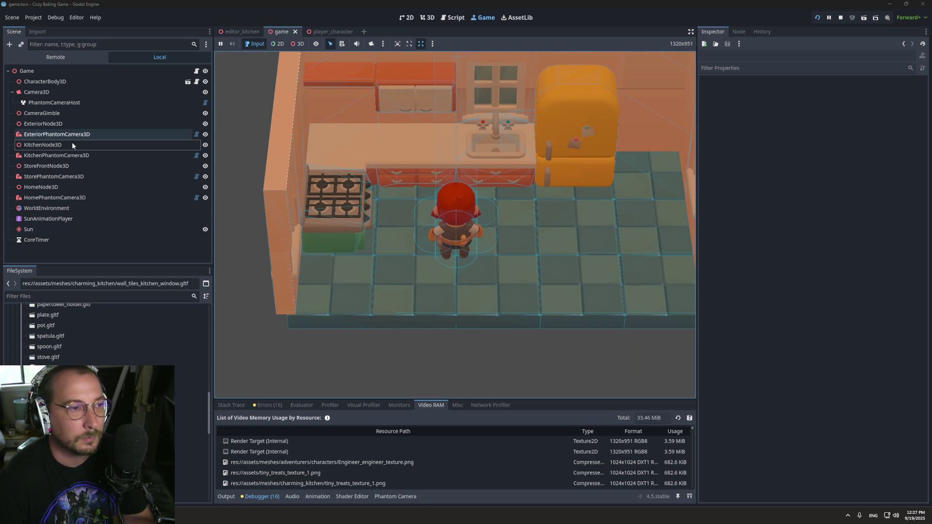
- Expand Game, KitchenNode3D and the corner wall in the Remote tree to find its collision child, then show Output
{"action": "left_click", "coordinate": [54, 58]}
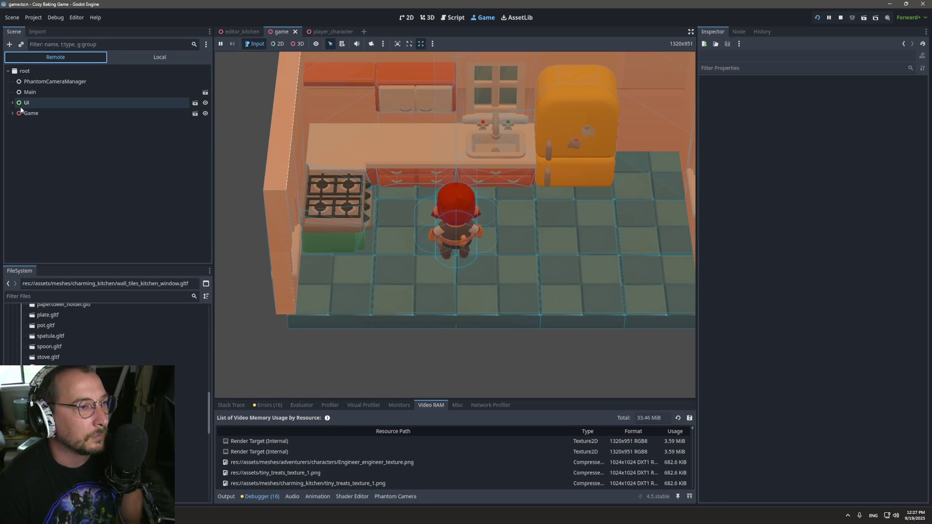
{"action": "left_click", "coordinate": [19, 113]}
{"action": "left_click", "coordinate": [17, 161]}
{"action": "left_click", "coordinate": [21, 171]}
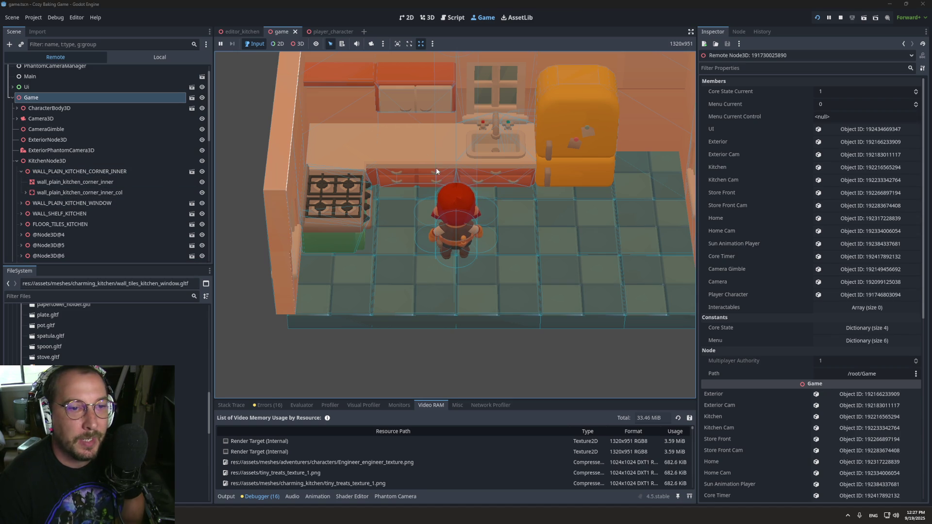
{"action": "left_click", "coordinate": [232, 406]}
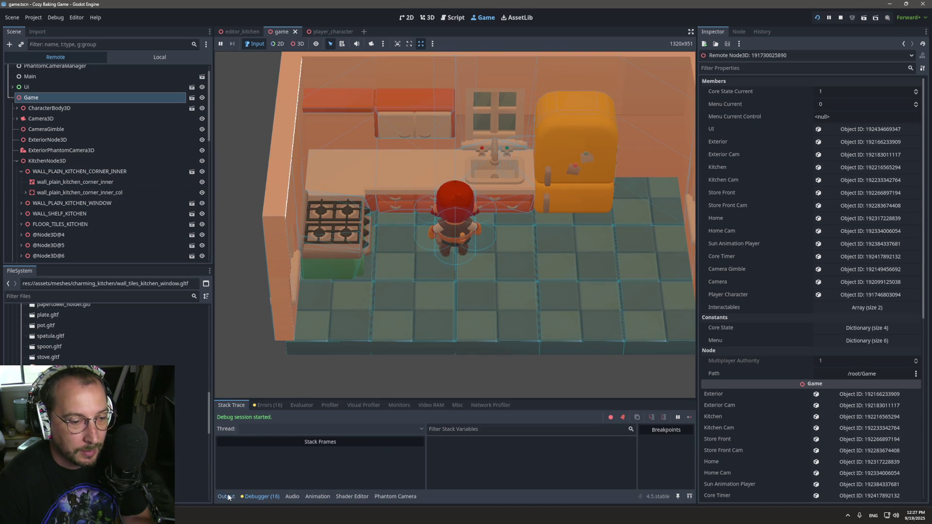
{"action": "left_click", "coordinate": [227, 496]}
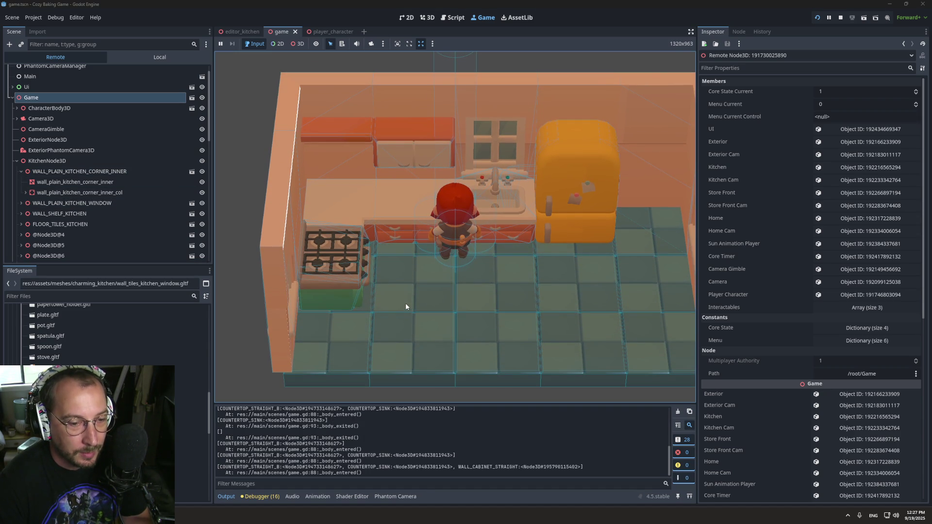
- Walk the character back and forth between stove and counter to trigger body_entered/exited logs
{"action": "key", "text": "a"}
{"action": "key", "text": "w"}
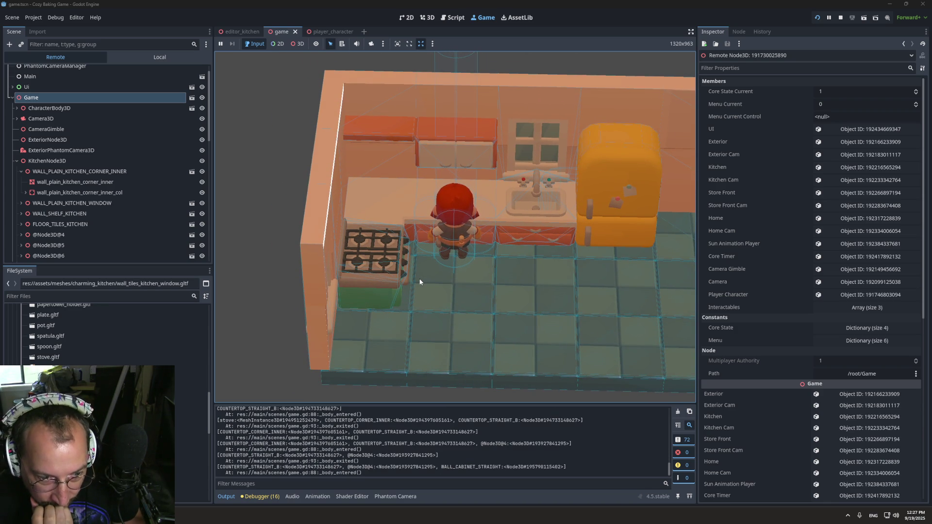
{"action": "key", "text": "a"}
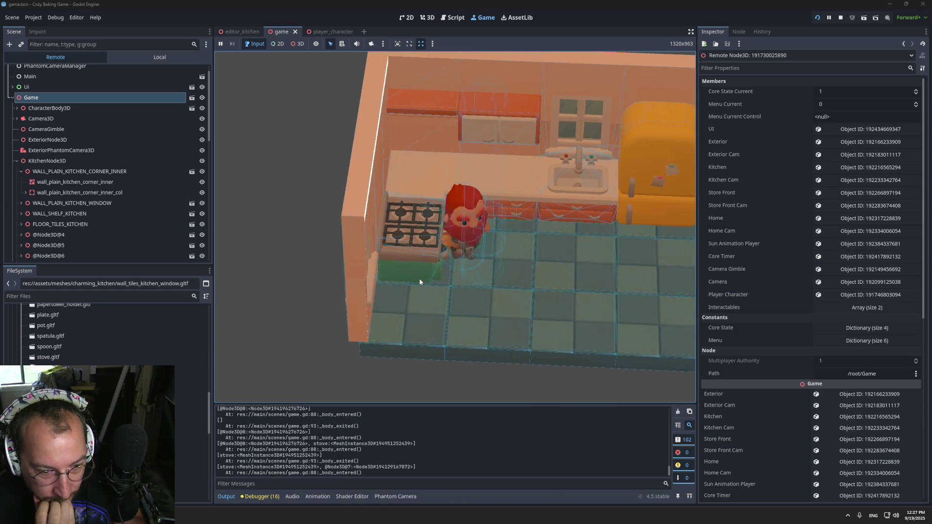
{"action": "key", "text": "w"}
{"action": "key", "text": "a"}
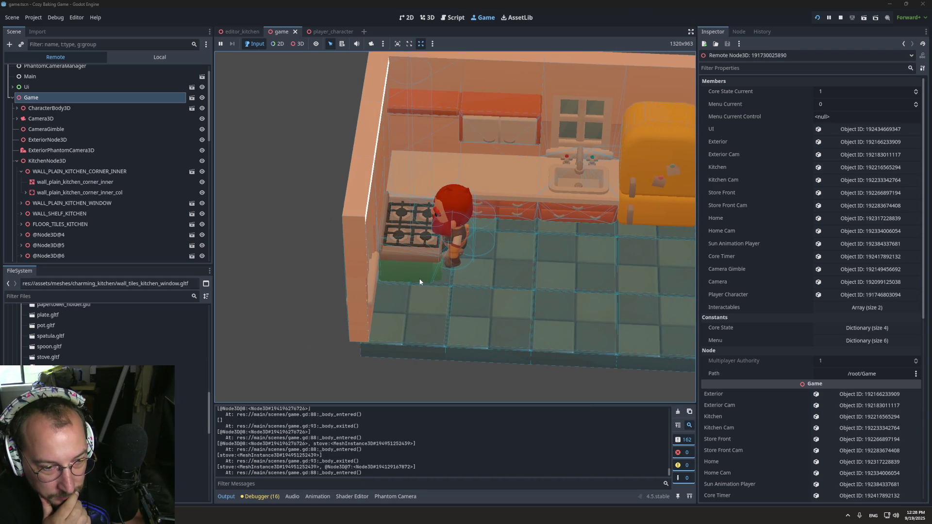
{"action": "key", "text": "w"}
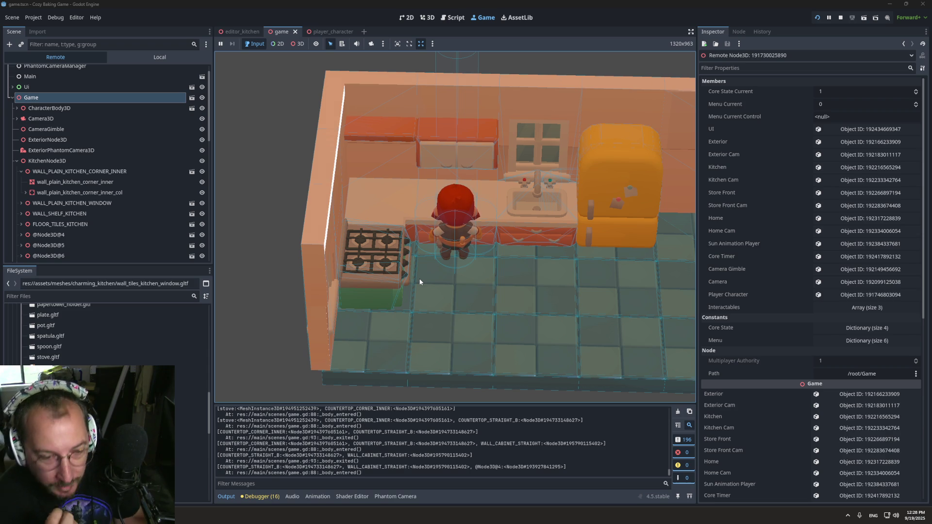
{"action": "left_click", "coordinate": [455, 18]}
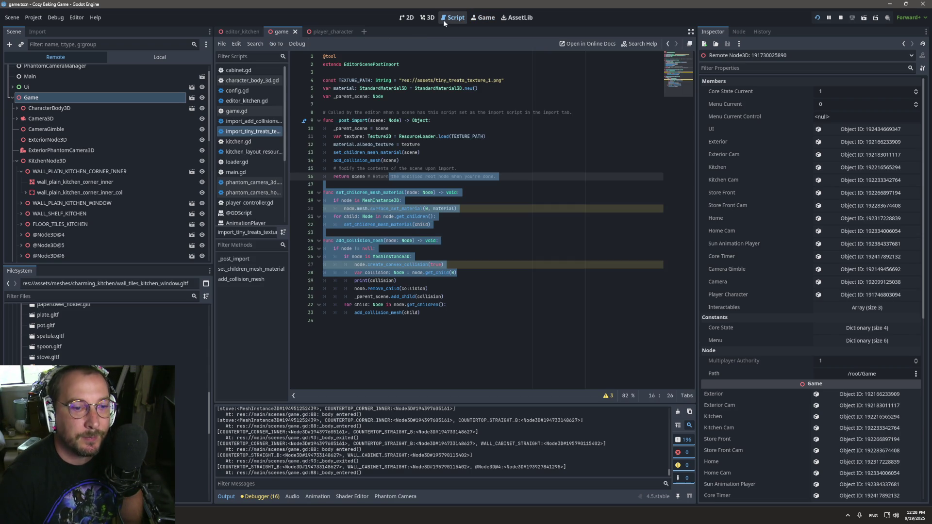
- Collapse the Game node in the live tree and open game.gd
{"action": "left_click", "coordinate": [387, 245]}
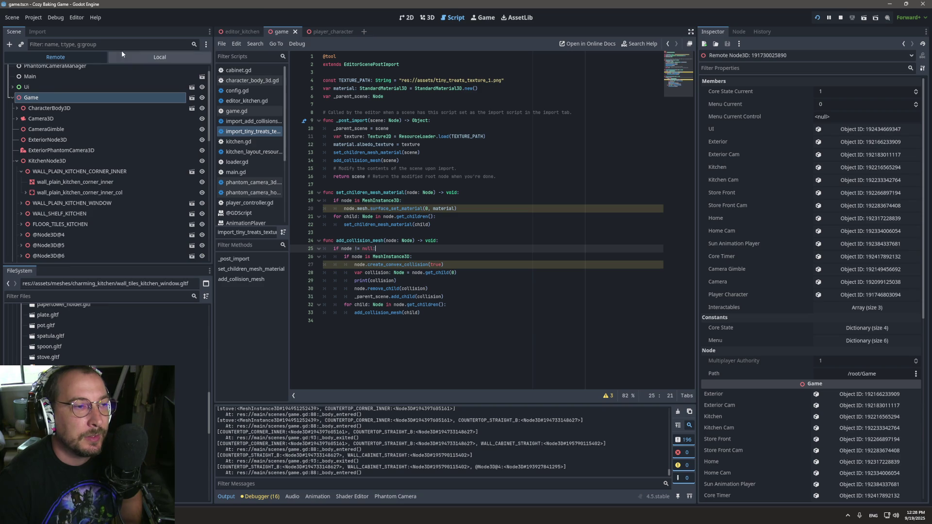
{"action": "scroll", "coordinate": [102, 129], "scroll_direction": "up", "scroll_amount": 1}
{"action": "left_click", "coordinate": [13, 114]}
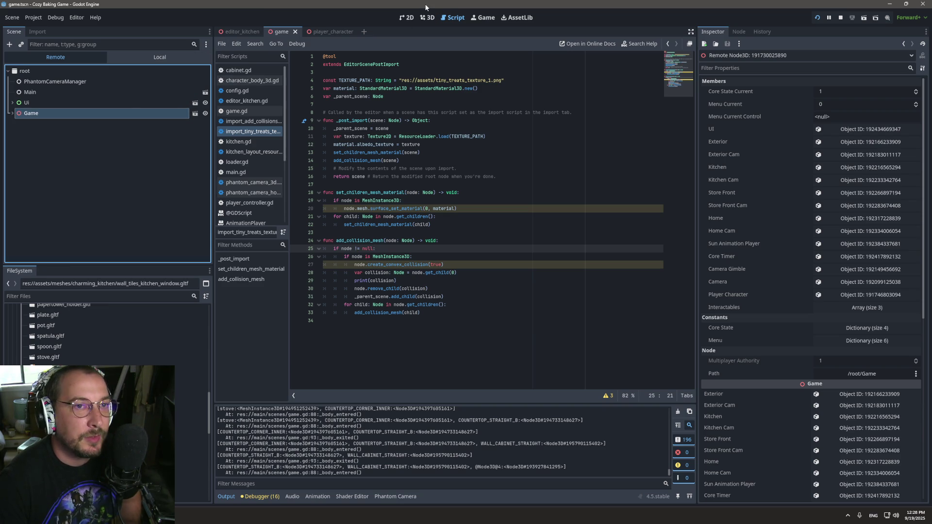
{"action": "left_click", "coordinate": [236, 111]}
{"action": "scroll", "coordinate": [460, 220], "scroll_direction": "down", "scroll_amount": 1}
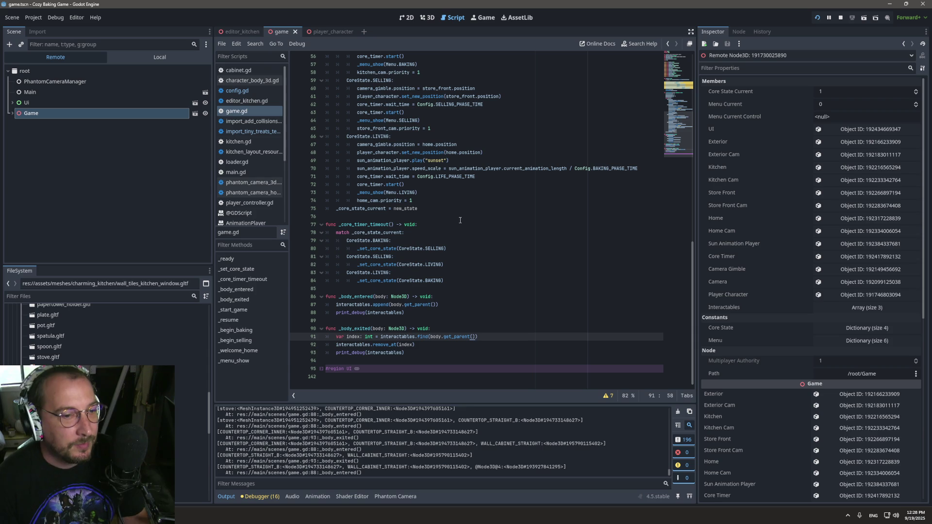
- Delete the print_debug(interactables) lines in _body_entered and _body_exited
{"action": "left_click", "coordinate": [359, 313]}
{"action": "key", "text": "ctrl+shift+k"}
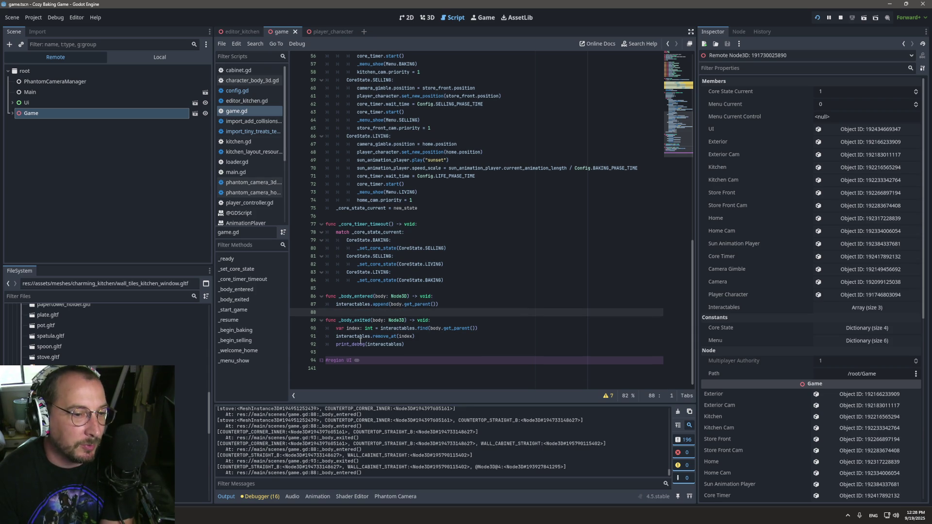
{"action": "left_click", "coordinate": [359, 344]}
{"action": "key", "text": "ctrl+shift+k"}
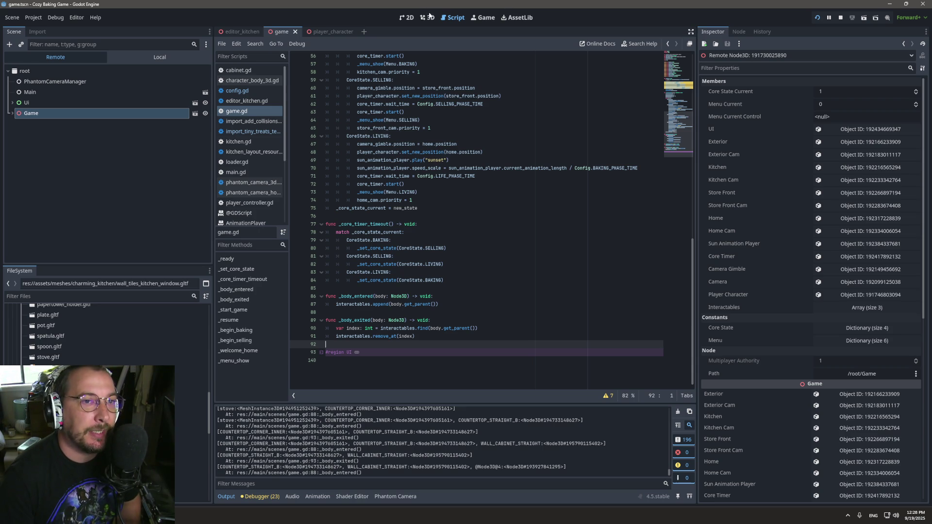
- Switch back to the Game workspace showing the running kitchen
{"action": "left_click", "coordinate": [427, 17]}
{"action": "left_click", "coordinate": [453, 18]}
{"action": "left_click", "coordinate": [484, 17]}
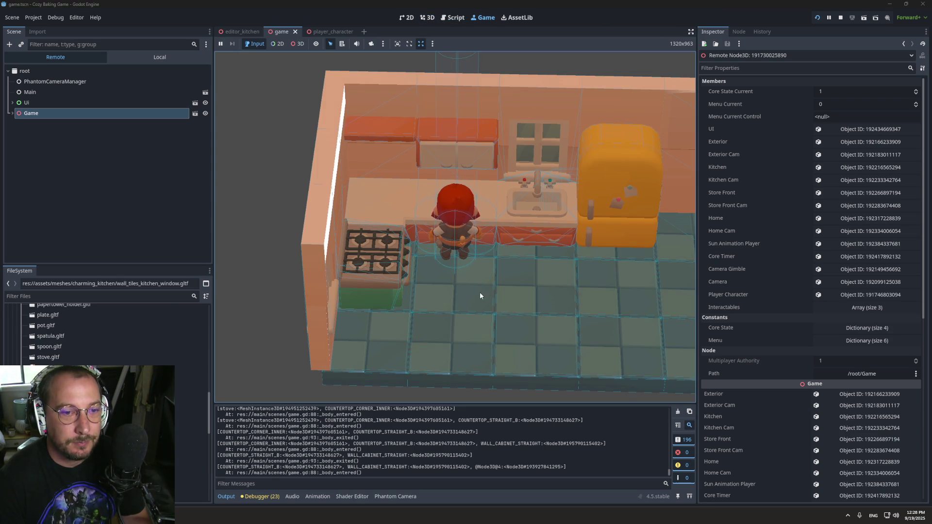
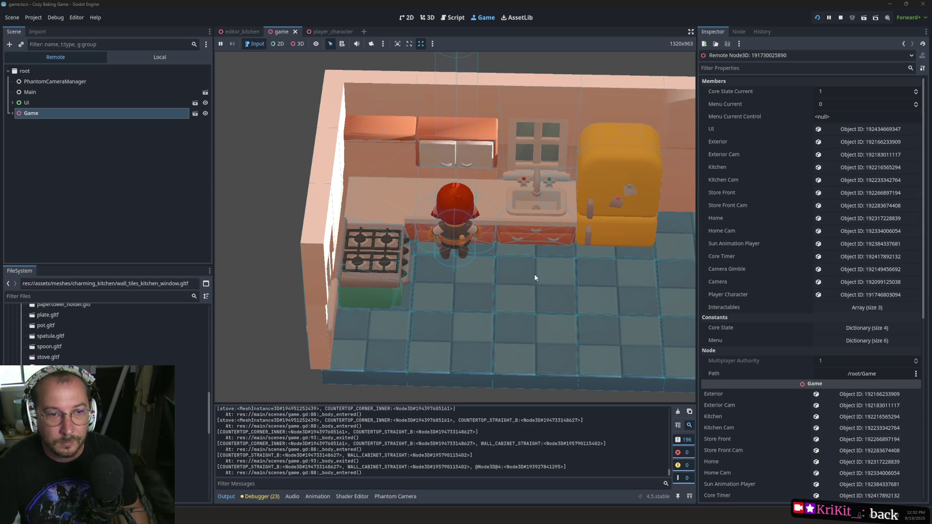
- Open Project Settings on the Input Map tab, leaving p_down's name unchanged
{"action": "left_click", "coordinate": [33, 17]}
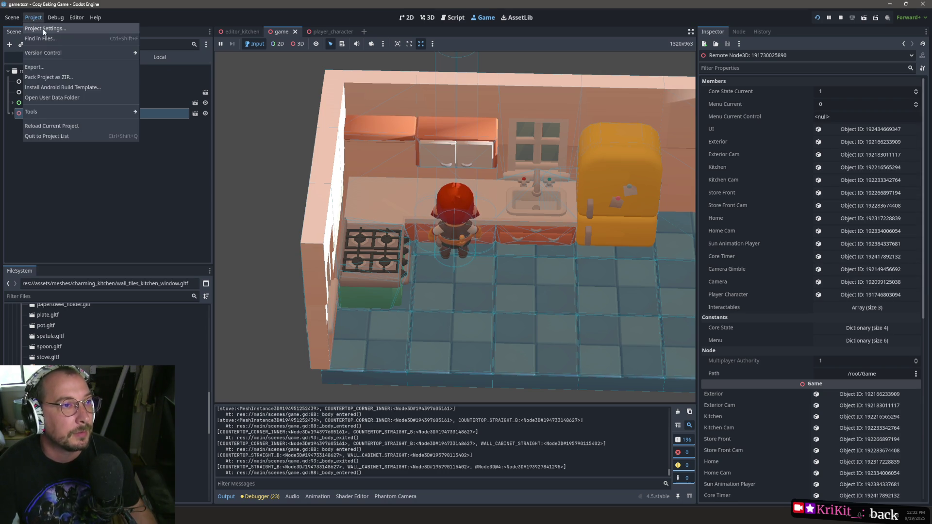
{"action": "left_click", "coordinate": [44, 30]}
{"action": "left_click", "coordinate": [293, 143]}
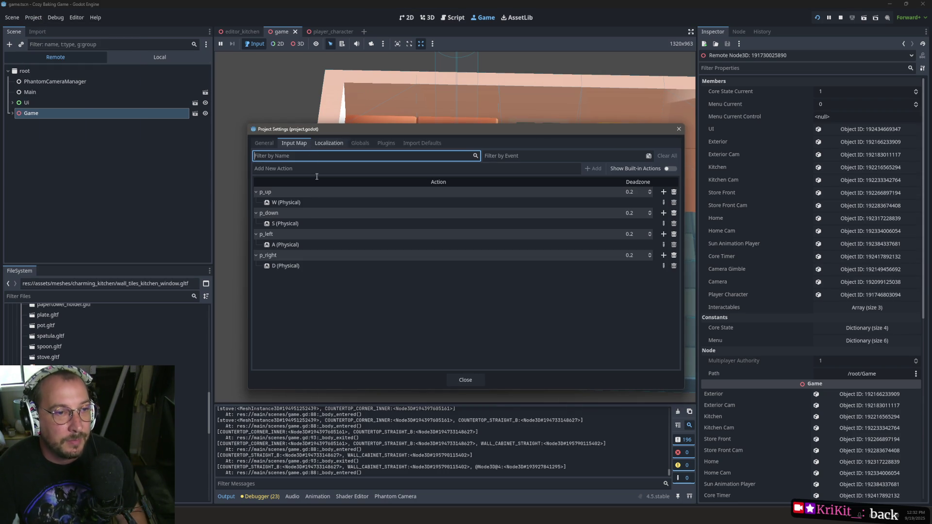
{"action": "double_click", "coordinate": [536, 210]}
{"action": "key", "text": "Escape"}
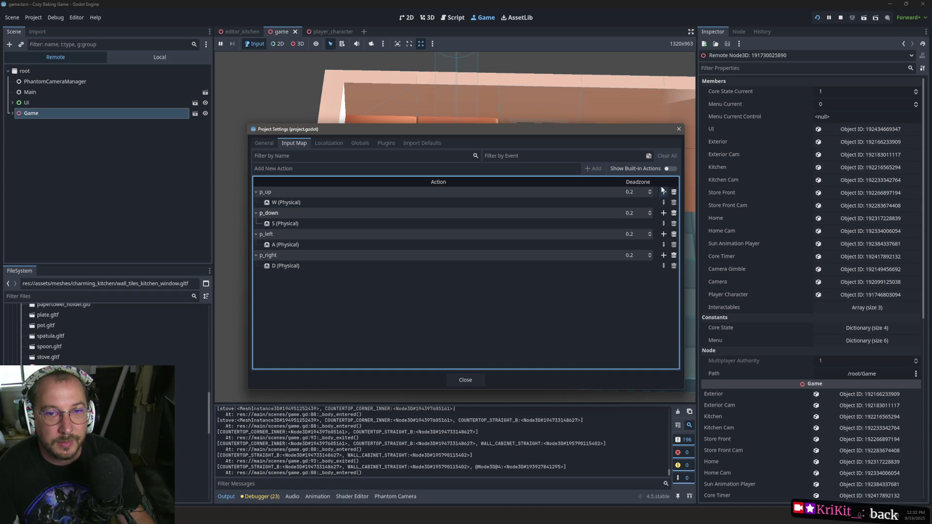
- Bind D-pad Up, Down, Left and Right to p_up, p_down, p_left and p_right, then close Project Settings
{"action": "left_click", "coordinate": [664, 192]}
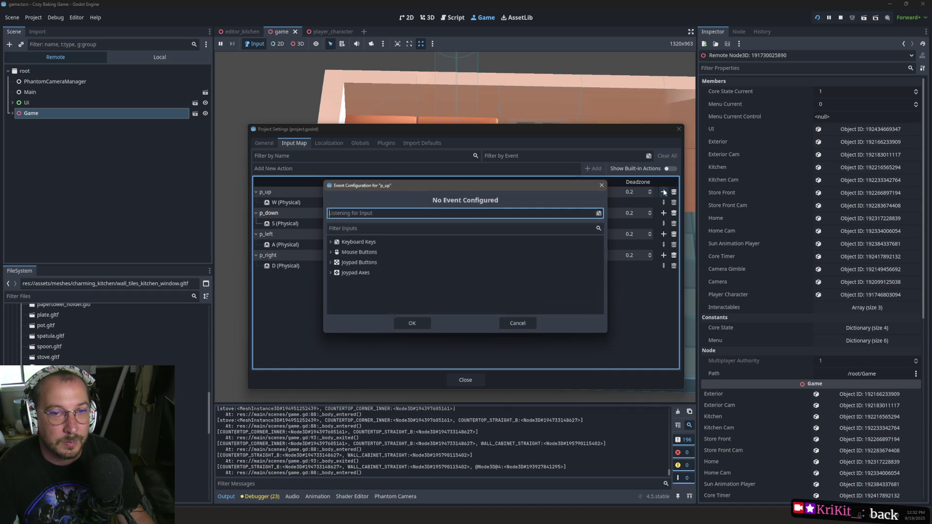
{"action": "left_click", "coordinate": [409, 326]}
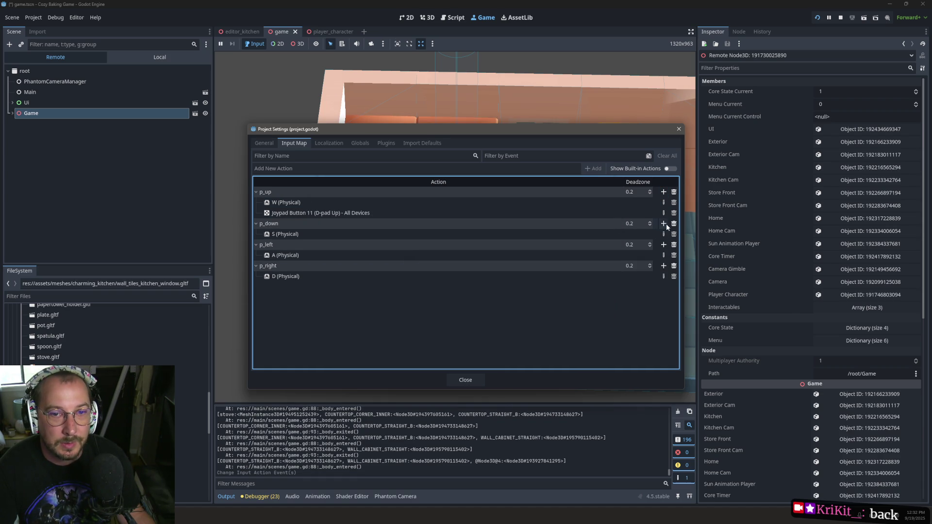
{"action": "left_click", "coordinate": [663, 223]}
{"action": "left_click", "coordinate": [410, 326]}
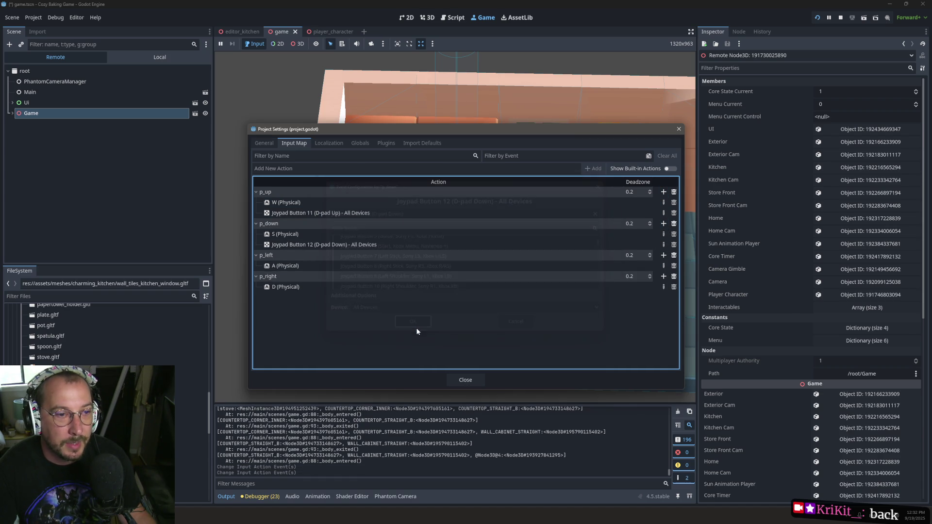
{"action": "left_click", "coordinate": [664, 255]}
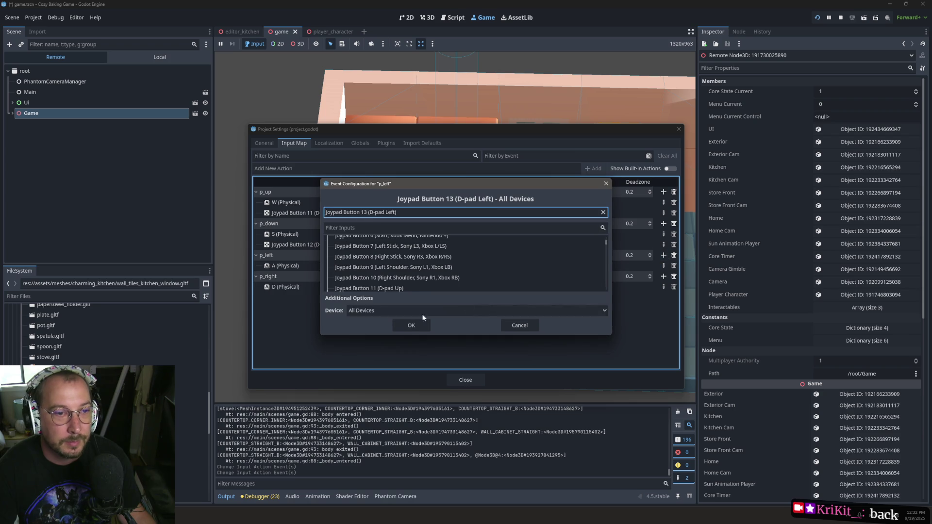
{"action": "left_click", "coordinate": [408, 324]}
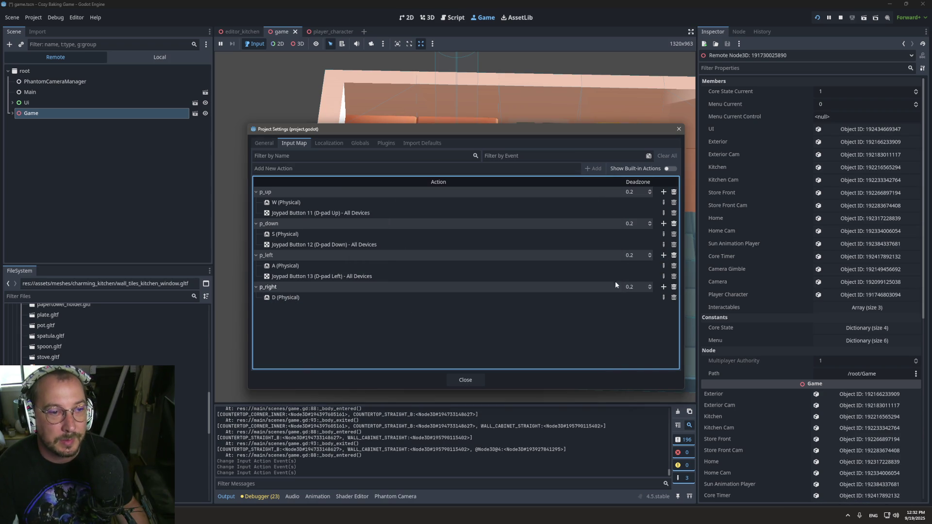
{"action": "left_click", "coordinate": [663, 287]}
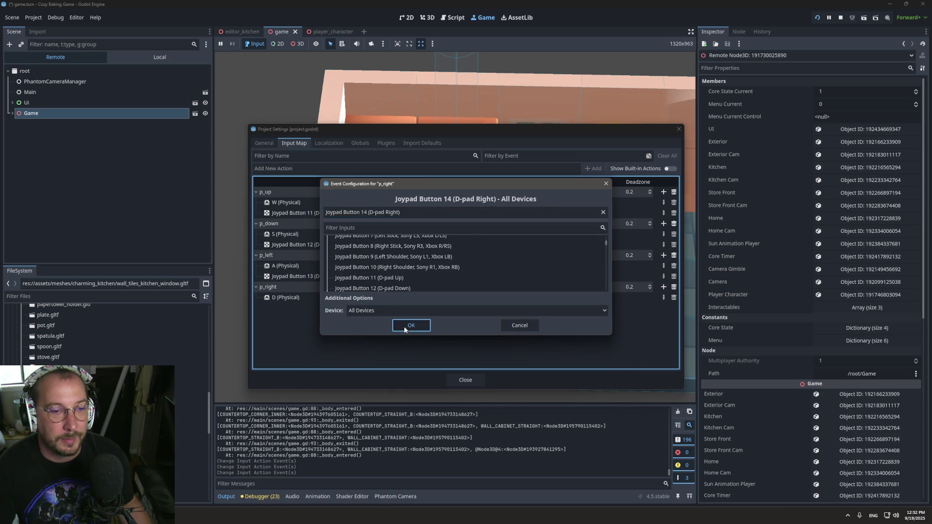
{"action": "left_click", "coordinate": [407, 325]}
{"action": "left_click", "coordinate": [465, 377]}
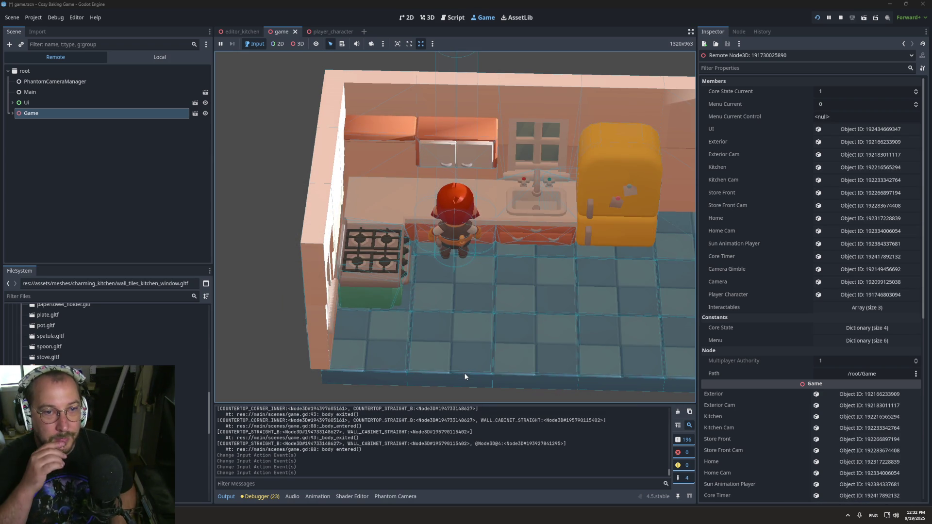
- Relaunch the game, start it from the main menu, and test the W, S, A, D movement keys
{"action": "left_click", "coordinate": [819, 18]}
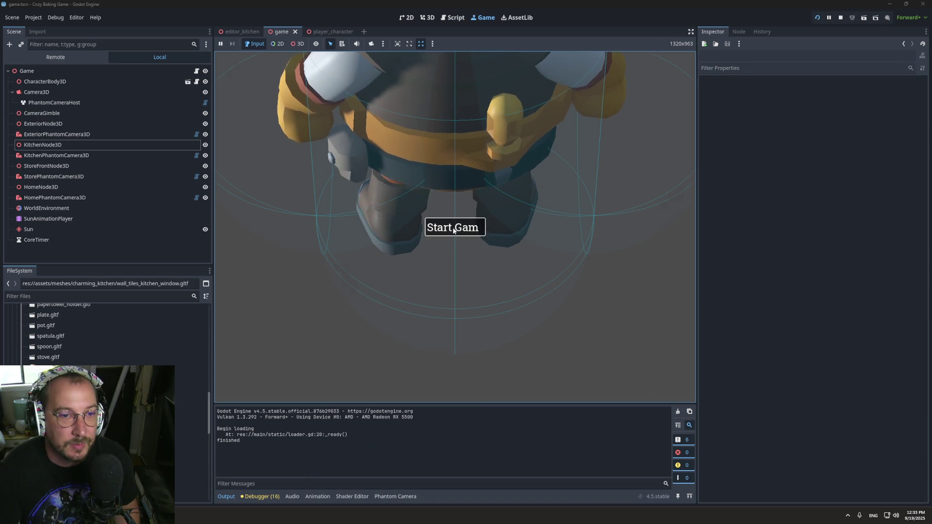
{"action": "left_click", "coordinate": [453, 229]}
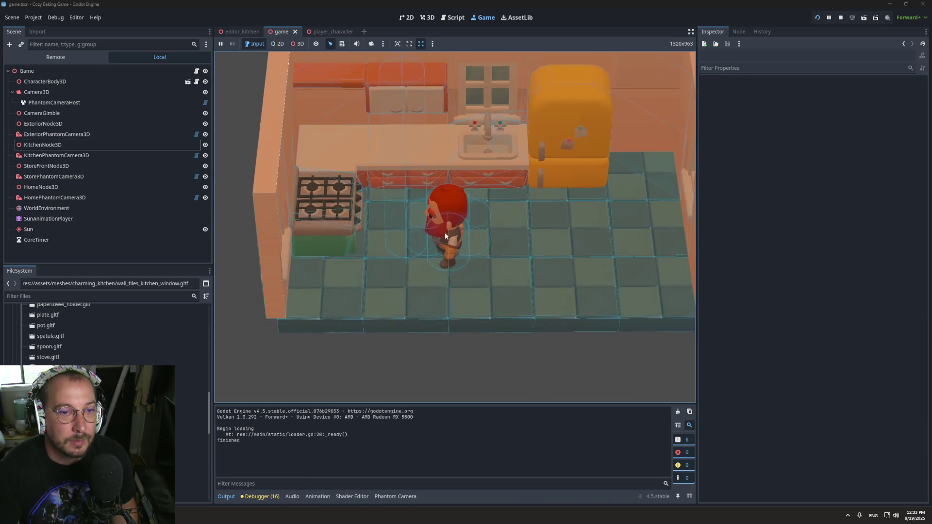
{"action": "key", "text": "w"}
{"action": "key", "text": "s"}
{"action": "key", "text": "a"}
{"action": "key", "text": "d"}
{"action": "key", "text": "d"}
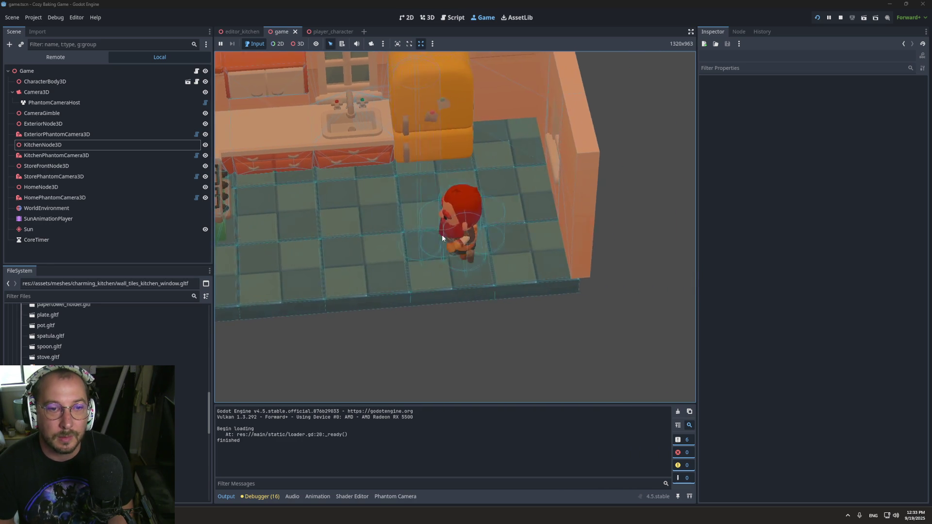
- Walk the character between the counter and the camera, then return to the player_character scene
{"action": "key", "text": "a"}
{"action": "key", "text": "w"}
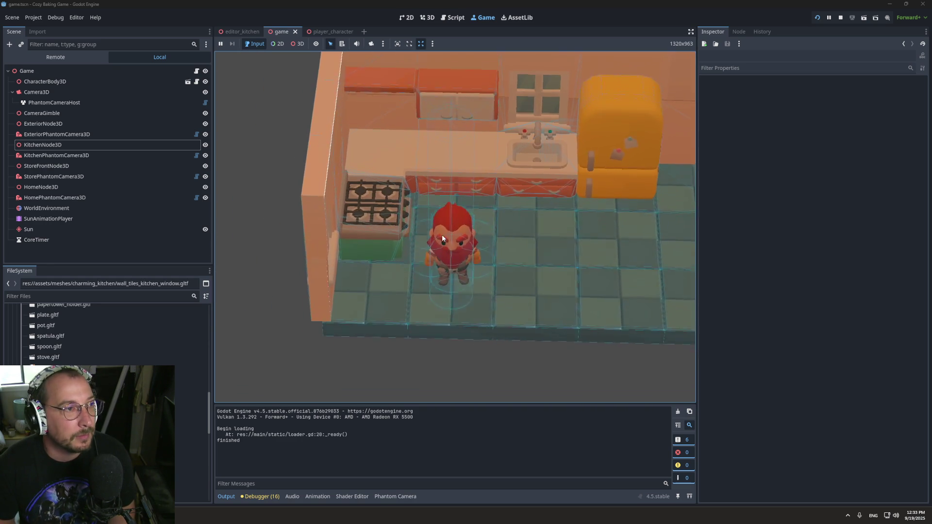
{"action": "key", "text": "w"}
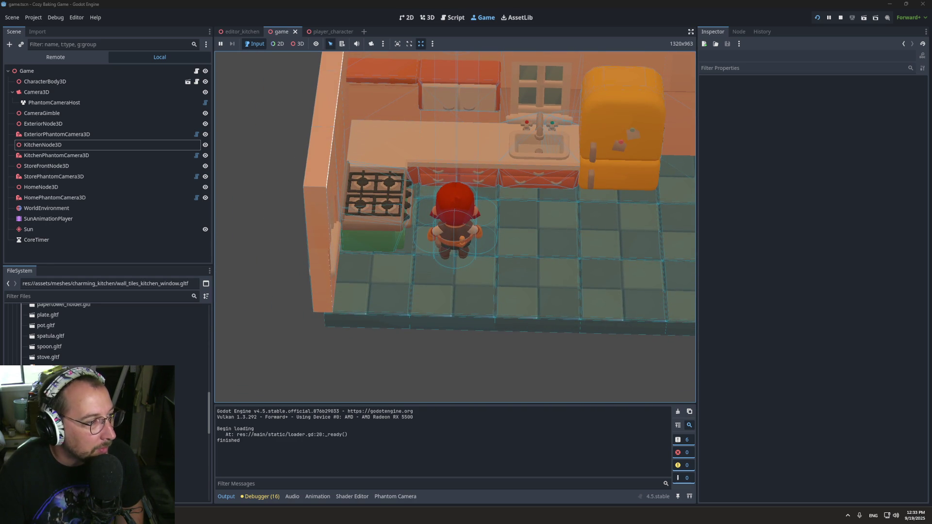
{"action": "key", "text": "s"}
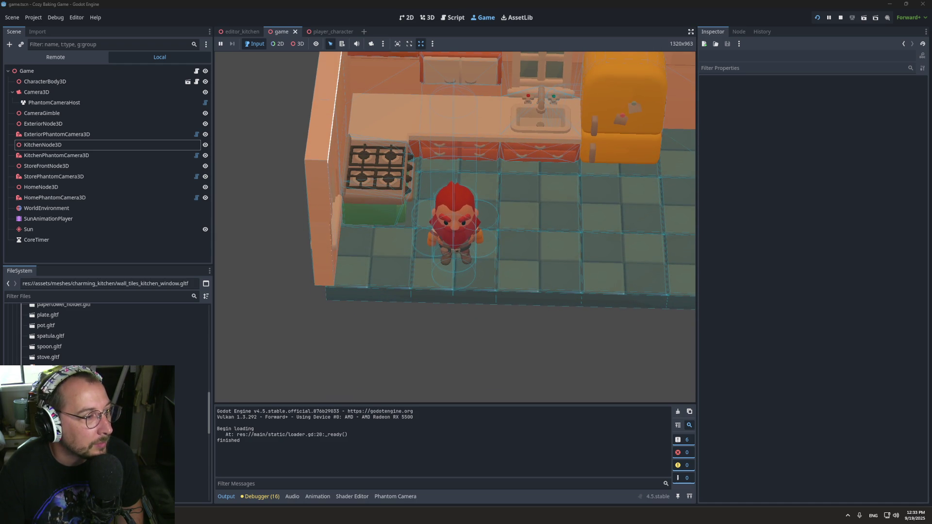
{"action": "key", "text": "w"}
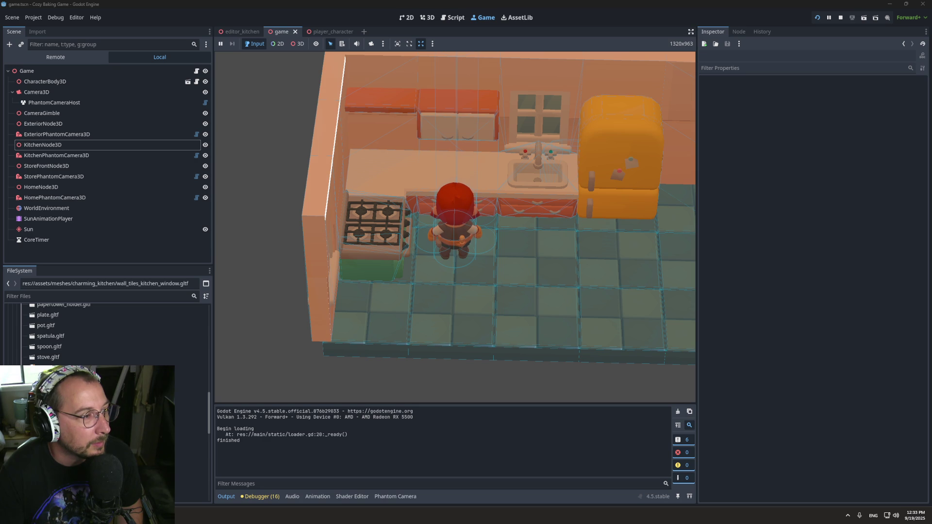
{"action": "key", "text": "w"}
{"action": "key", "text": "s"}
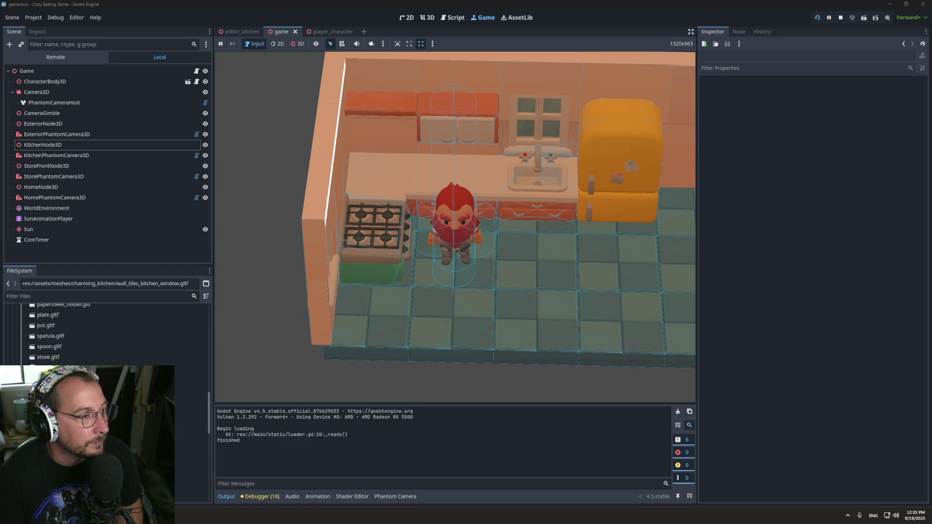
{"action": "key", "text": "s"}
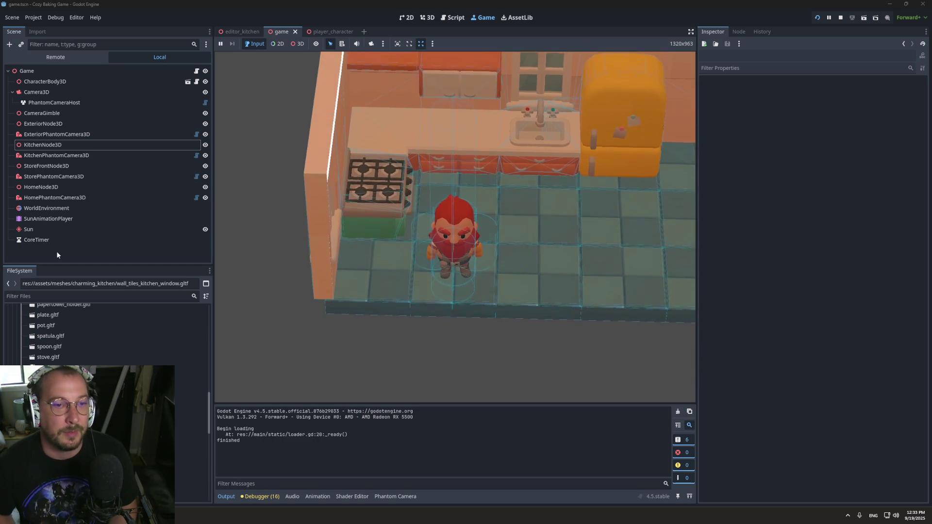
{"action": "key", "text": "w"}
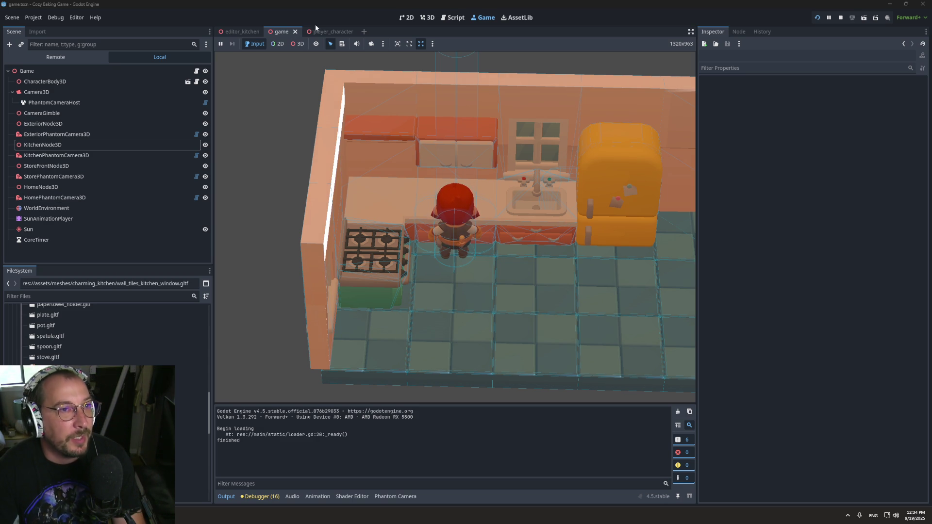
{"action": "left_click", "coordinate": [326, 33]}
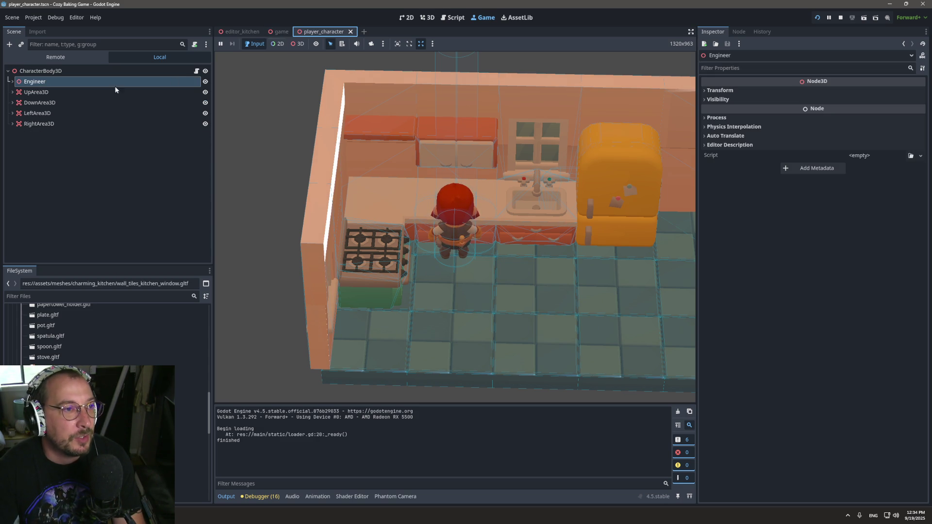
- Cancel adding a child to CharacterBody3D and cycle through the workspaces back to 3D
{"action": "right_click", "coordinate": [44, 72]}
{"action": "left_click", "coordinate": [68, 90]}
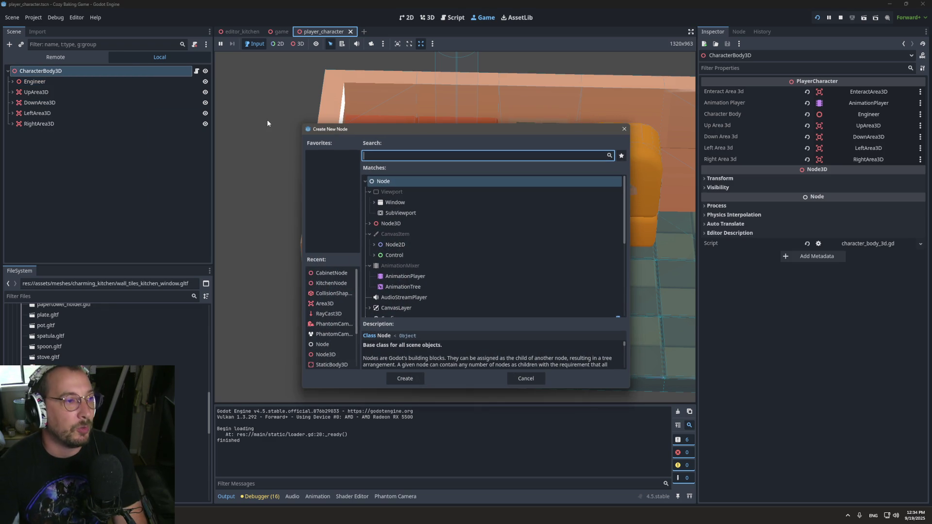
{"action": "key", "text": "Escape"}
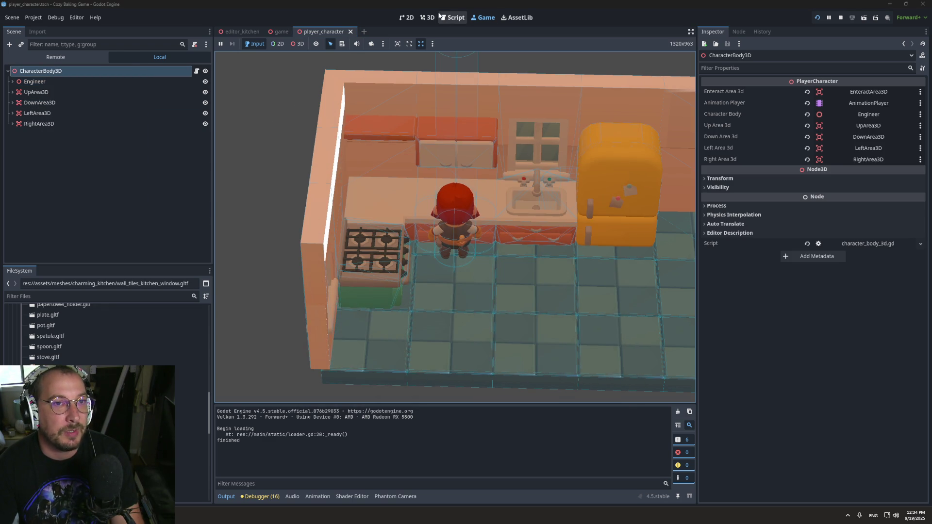
{"action": "left_click", "coordinate": [447, 18]}
{"action": "left_click", "coordinate": [427, 18]}
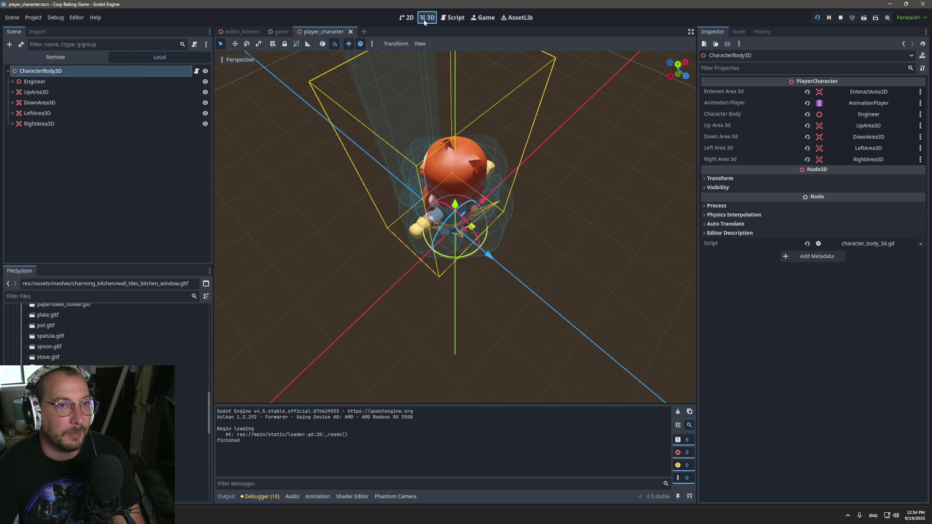
{"action": "left_click", "coordinate": [452, 19]}
{"action": "left_click", "coordinate": [400, 17]}
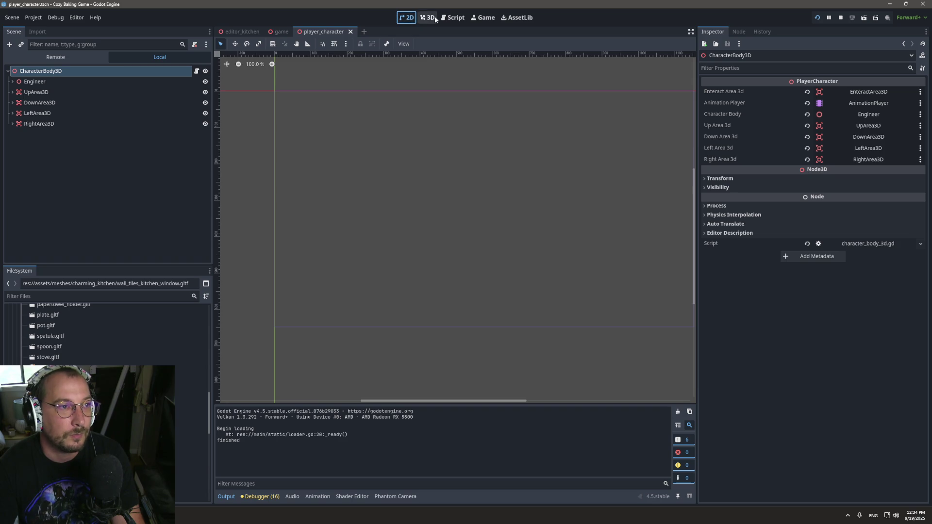
{"action": "left_click", "coordinate": [435, 19]}
- Open the Ui scene for editing from the running game's Remote scene tree
{"action": "left_click", "coordinate": [62, 55]}
{"action": "left_click", "coordinate": [13, 102]}
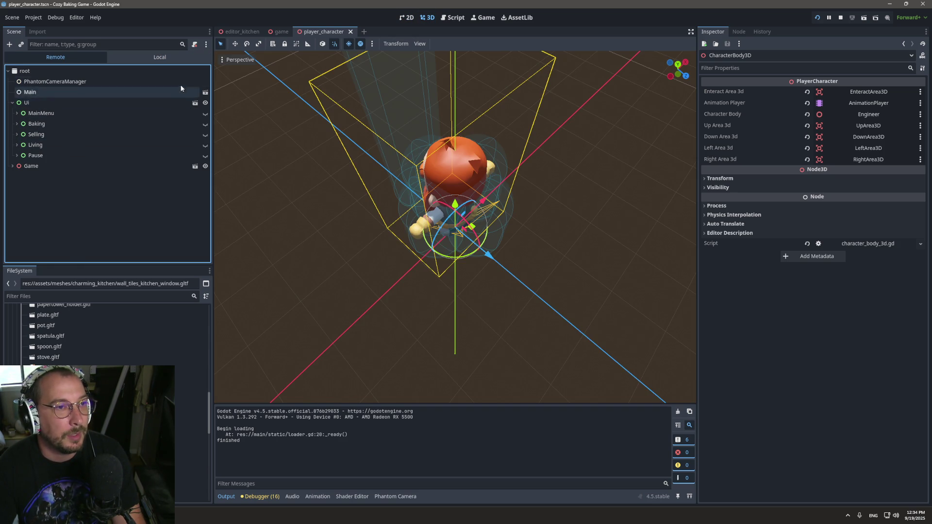
{"action": "left_click", "coordinate": [194, 103]}
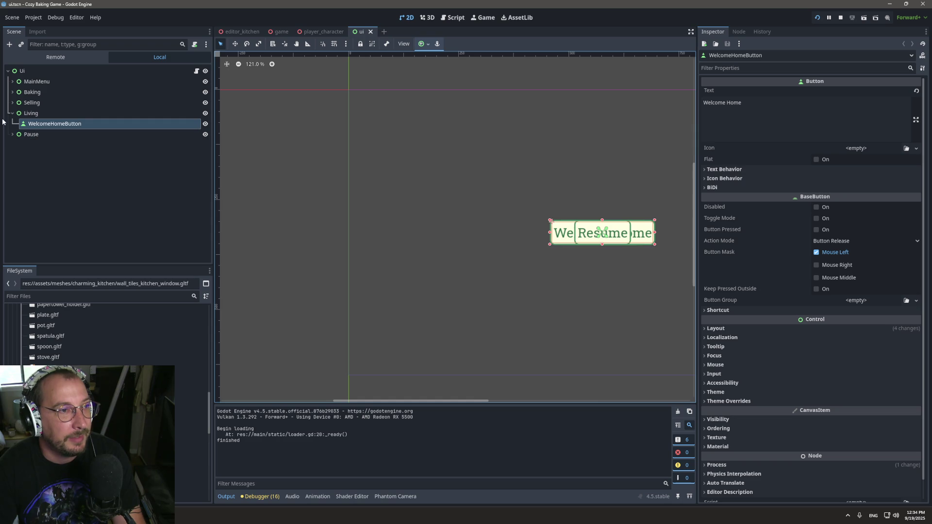
- Add a plain Control child node under the Living node
{"action": "left_click", "coordinate": [40, 114]}
{"action": "right_click", "coordinate": [41, 115]}
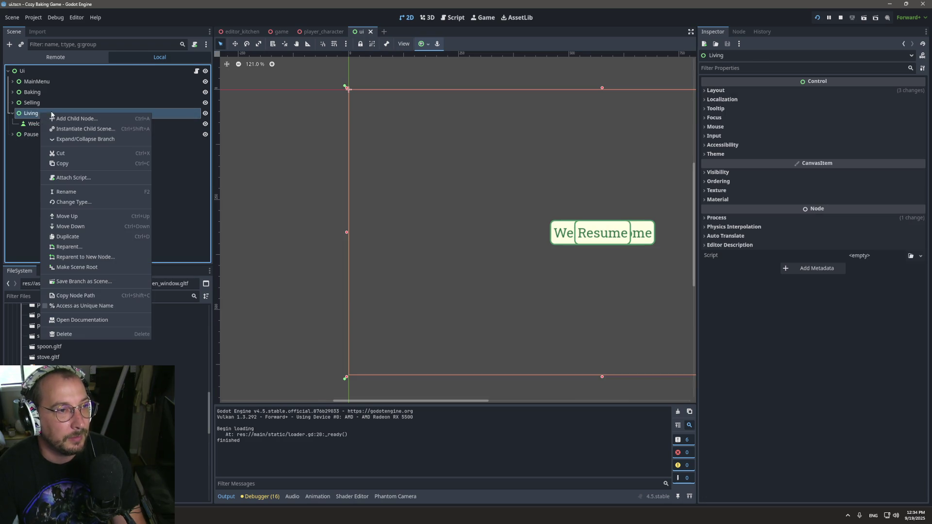
{"action": "left_click", "coordinate": [69, 119]}
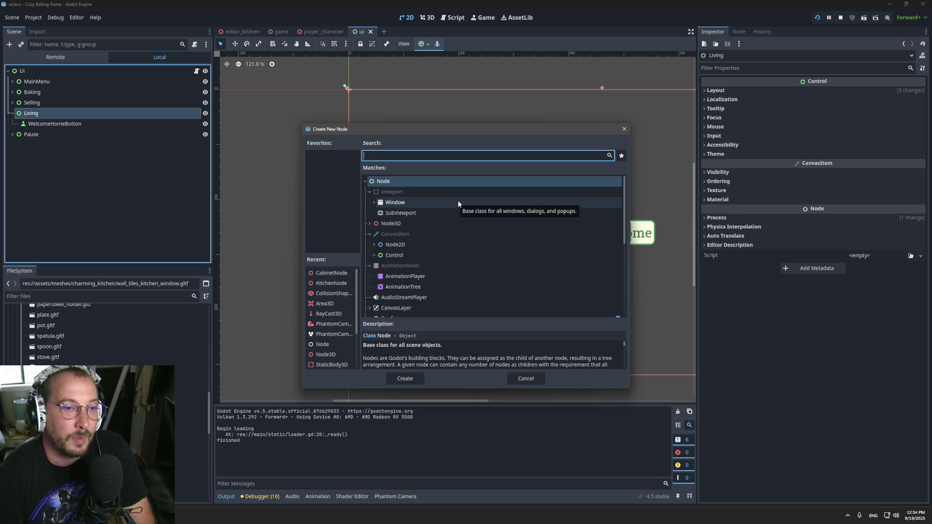
{"action": "double_click", "coordinate": [405, 253]}
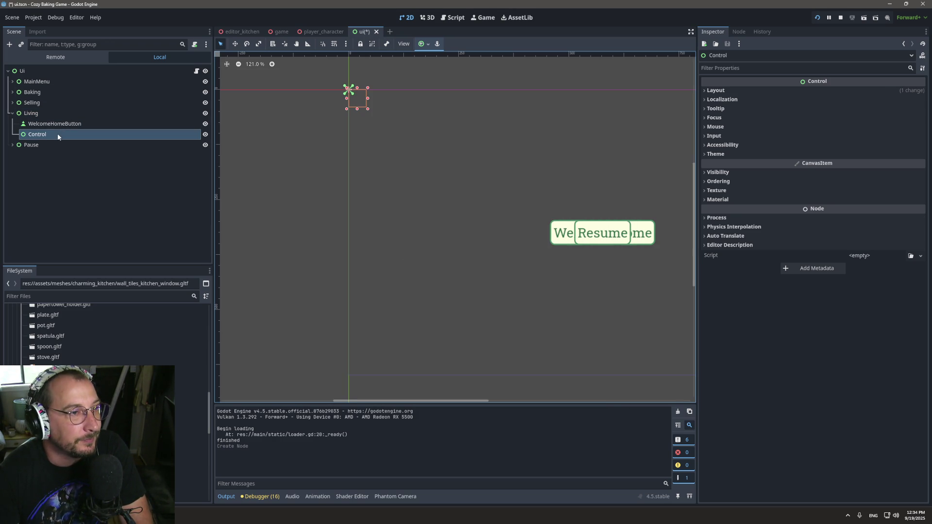
- Rename the new Control node to ActionDiagramControl
{"action": "double_click", "coordinate": [58, 133]}
{"action": "type", "text": "ActionDiagr"}
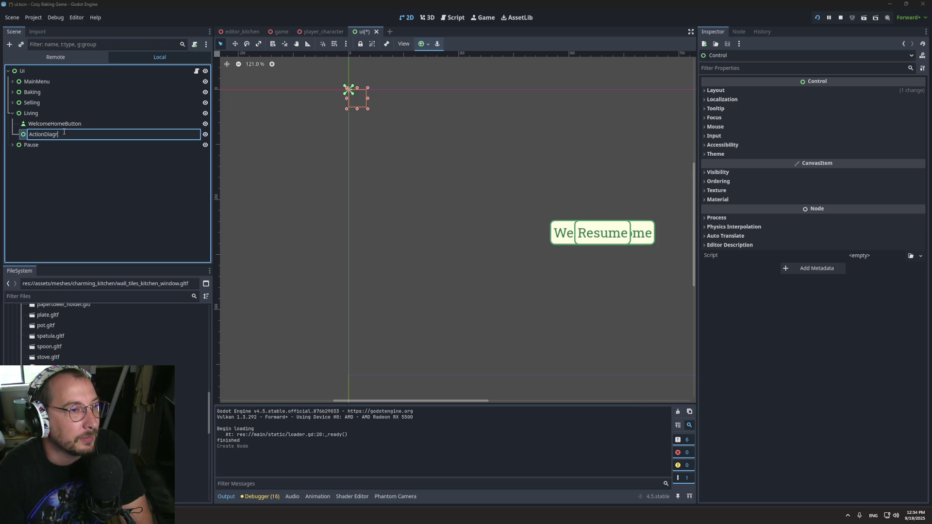
{"action": "type", "text": "mControl"}
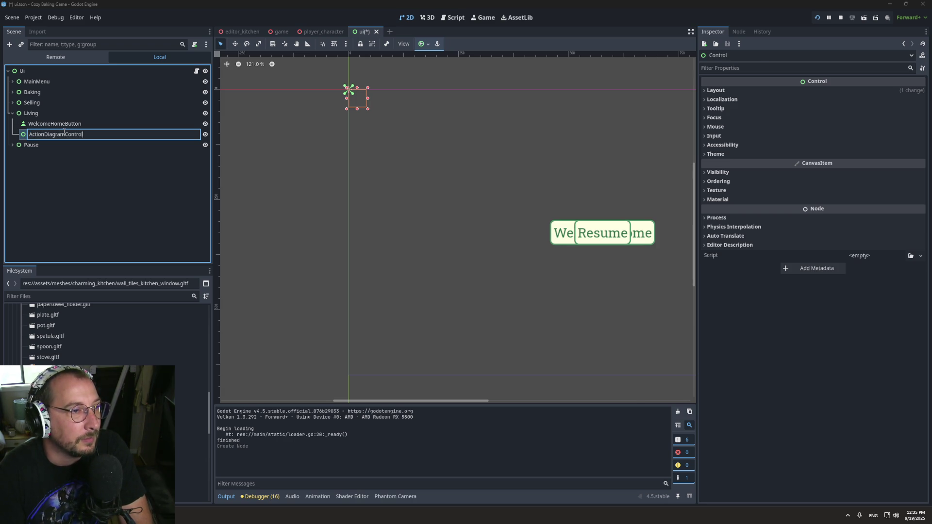
{"action": "key", "text": "Return"}
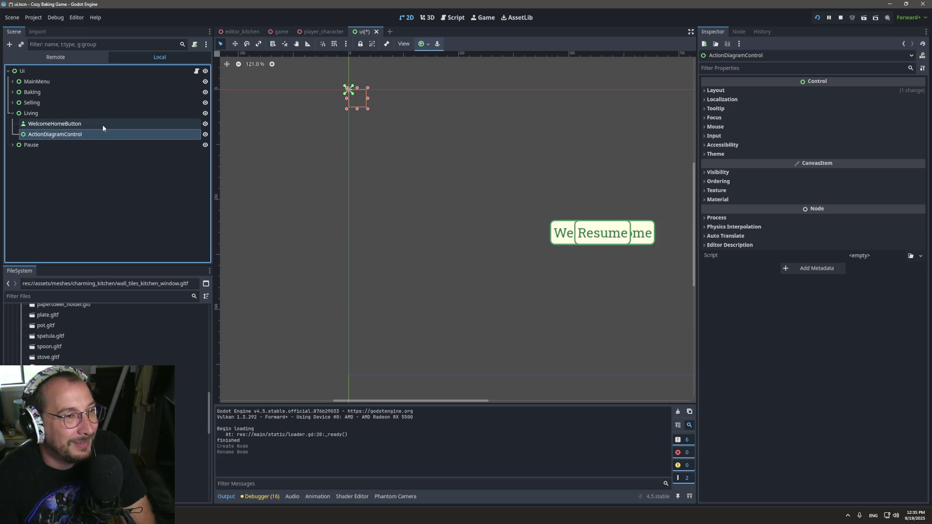
{"action": "left_click", "coordinate": [427, 18]}
{"action": "left_click", "coordinate": [407, 18]}
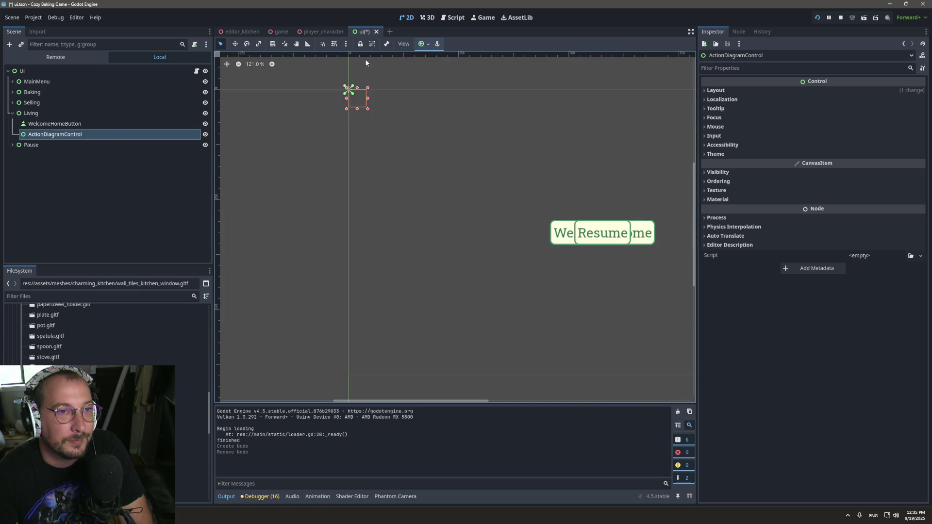
{"action": "right_click", "coordinate": [66, 135]}
- Add a GridContainer child under ActionDiagramControl by searching 'gric'
{"action": "left_click", "coordinate": [149, 159]}
{"action": "left_click", "coordinate": [372, 255]}
{"action": "left_click", "coordinate": [378, 277]}
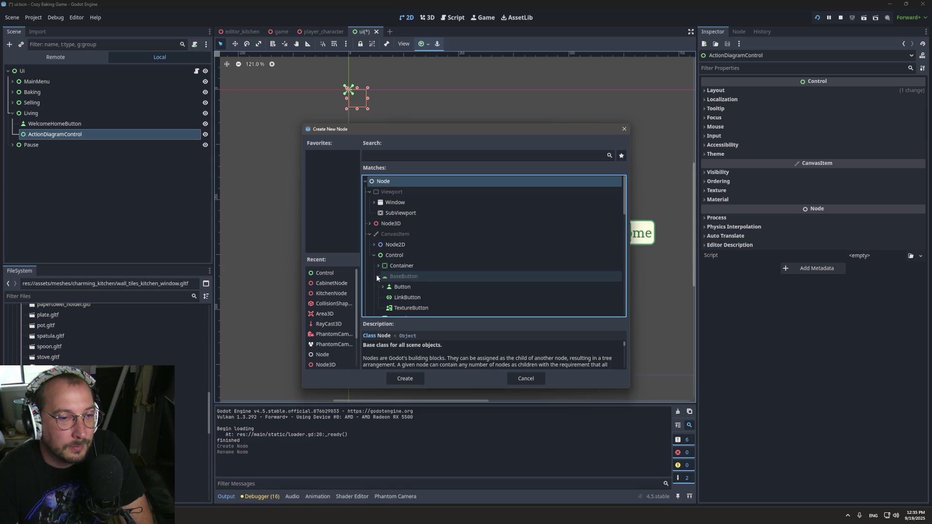
{"action": "scroll", "coordinate": [395, 266], "scroll_direction": "down", "scroll_amount": 2}
{"action": "scroll", "coordinate": [395, 266], "scroll_direction": "down", "scroll_amount": 1}
{"action": "left_click", "coordinate": [377, 224]}
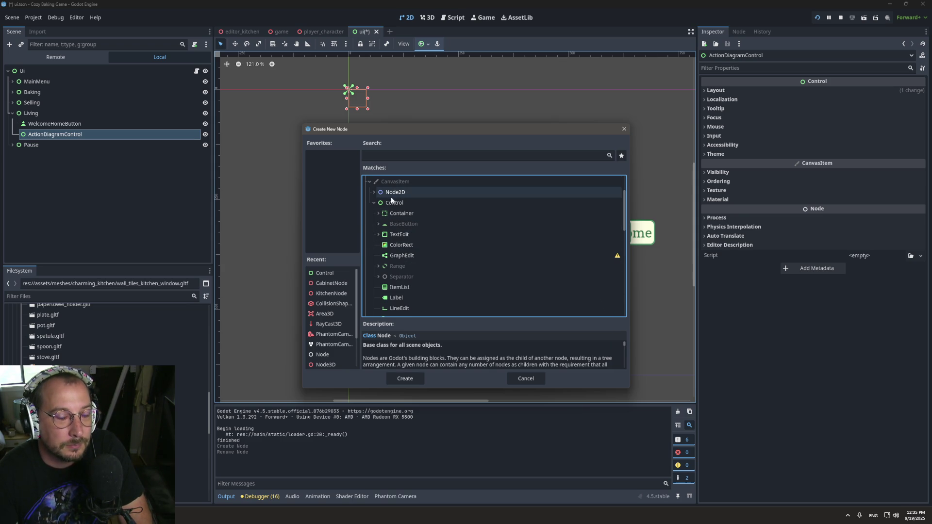
{"action": "left_click", "coordinate": [393, 156]}
{"action": "type", "text": "gr"}
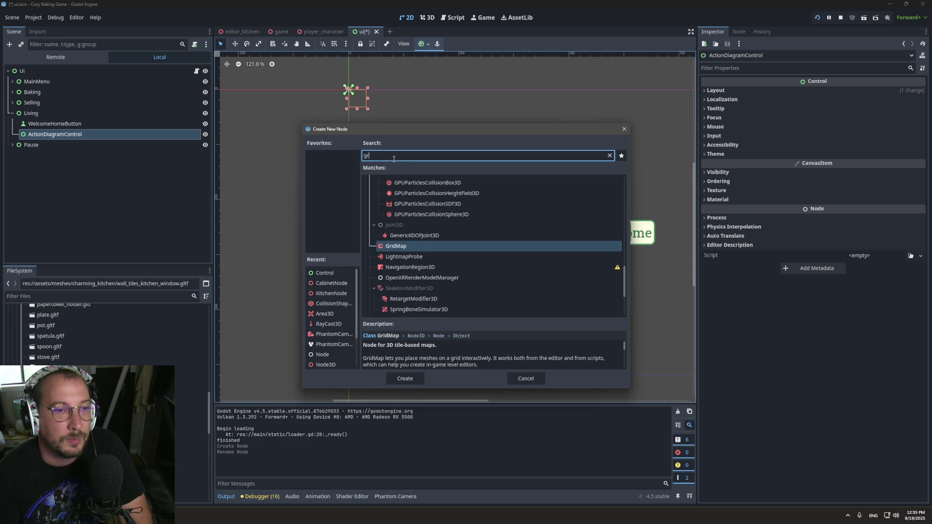
{"action": "type", "text": "id"}
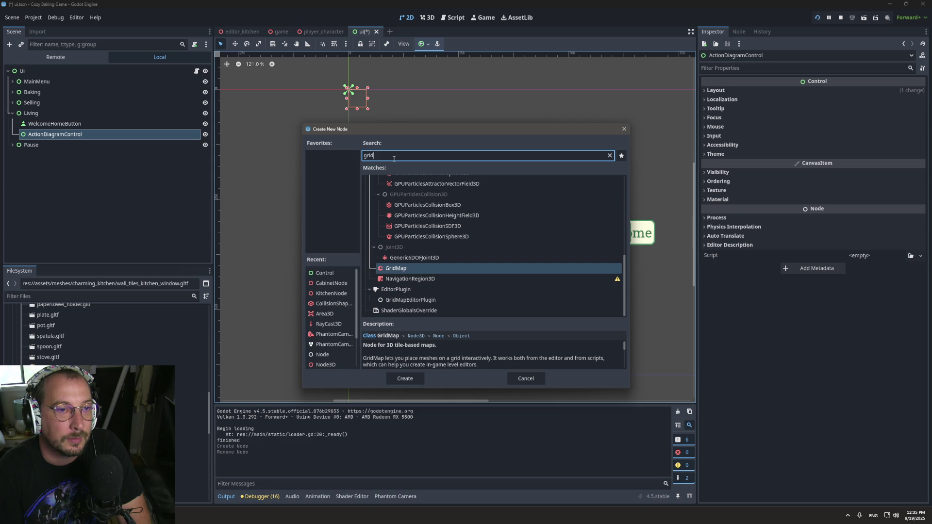
{"action": "type", "text": "c"}
{"action": "key", "text": "Return"}
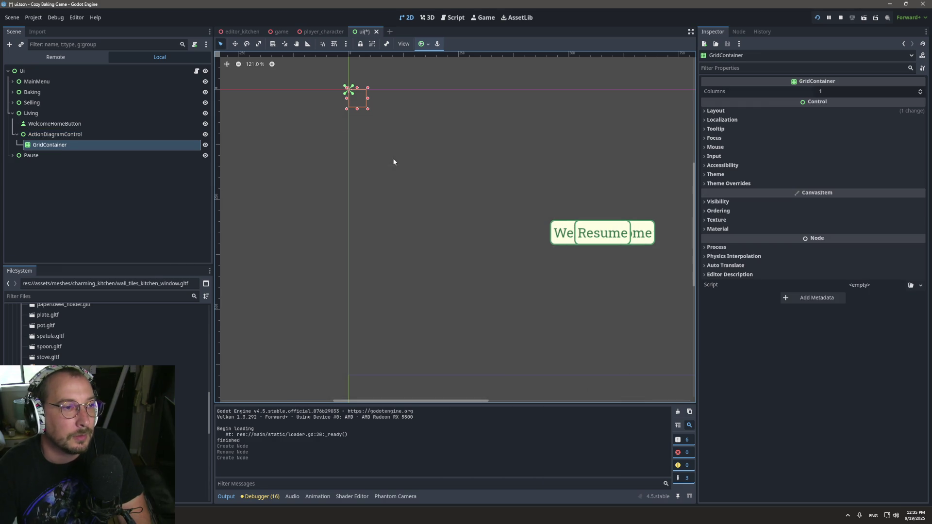
- Set the grid's Columns to 3 and rename it ActionDiagramGridContainer
{"action": "left_click", "coordinate": [920, 94]}
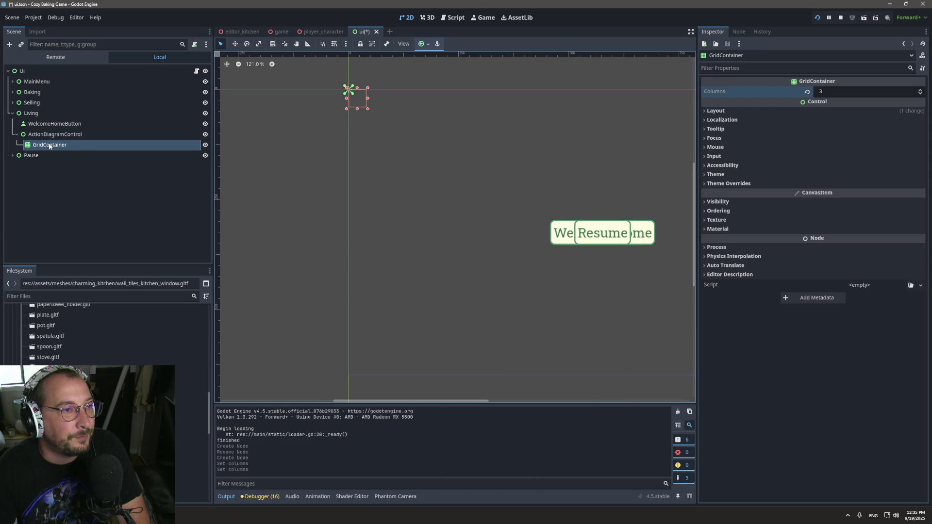
{"action": "key", "text": "Up"}
{"action": "key", "text": "F2"}
{"action": "left_click", "coordinate": [61, 134]}
{"action": "key", "text": "Return"}
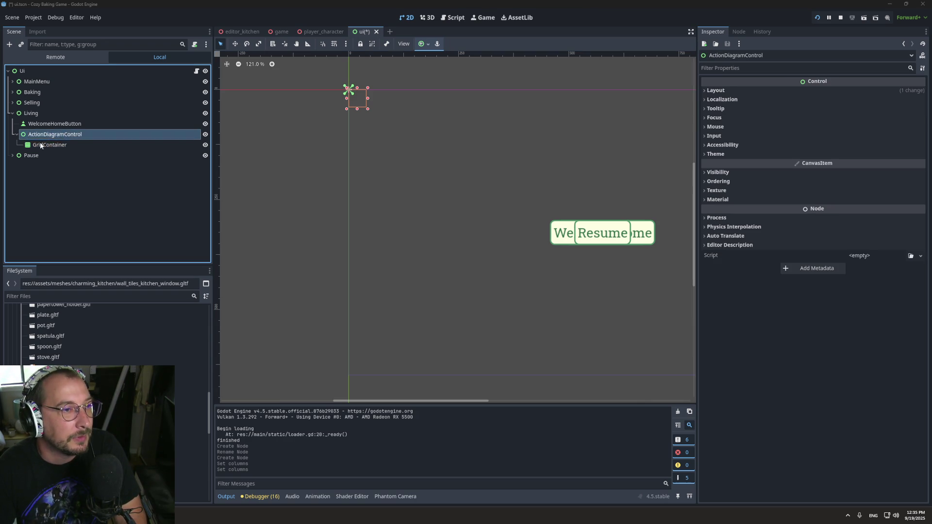
{"action": "left_click", "coordinate": [33, 144]}
{"action": "key", "text": "F2"}
{"action": "left_click", "coordinate": [33, 145]}
{"action": "type", "text": "ActionDiagram"}
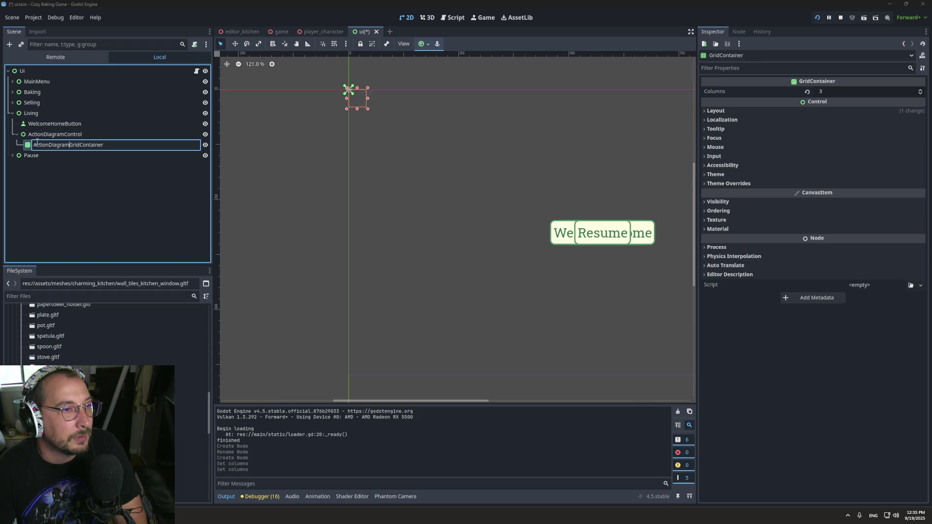
{"action": "key", "text": "Return"}
- Move ActionDiagramGridContainer directly under Living and delete ActionDiagramControl
{"action": "left_click_drag", "start_coordinate": [39, 145], "coordinate": [36, 130]}
{"action": "right_click", "coordinate": [35, 149]}
{"action": "left_click", "coordinate": [49, 347]}
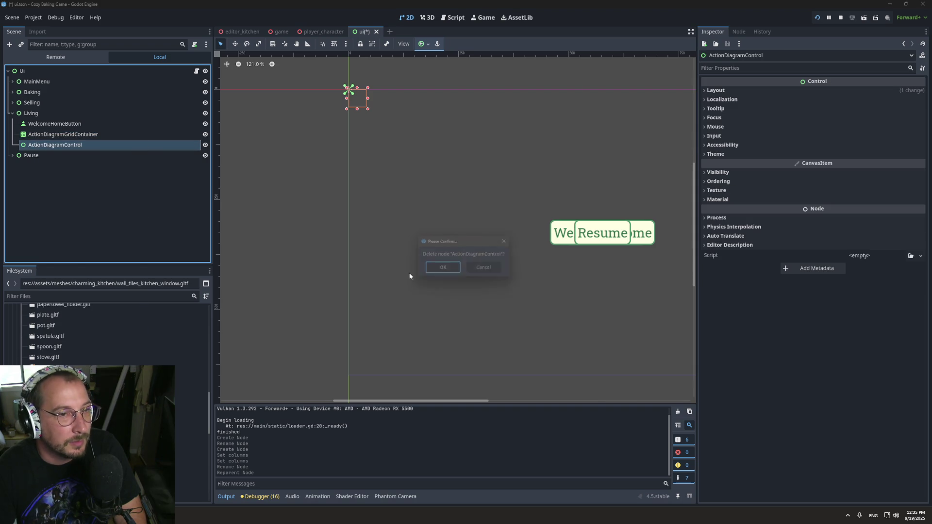
{"action": "left_click", "coordinate": [444, 270]}
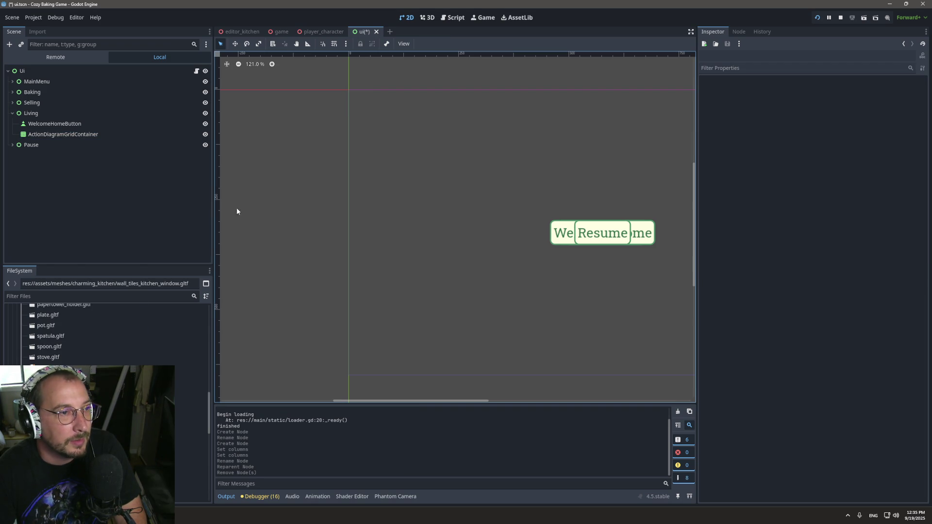
{"action": "left_click", "coordinate": [69, 134]}
{"action": "right_click", "coordinate": [70, 135]}
{"action": "left_click", "coordinate": [92, 139]}
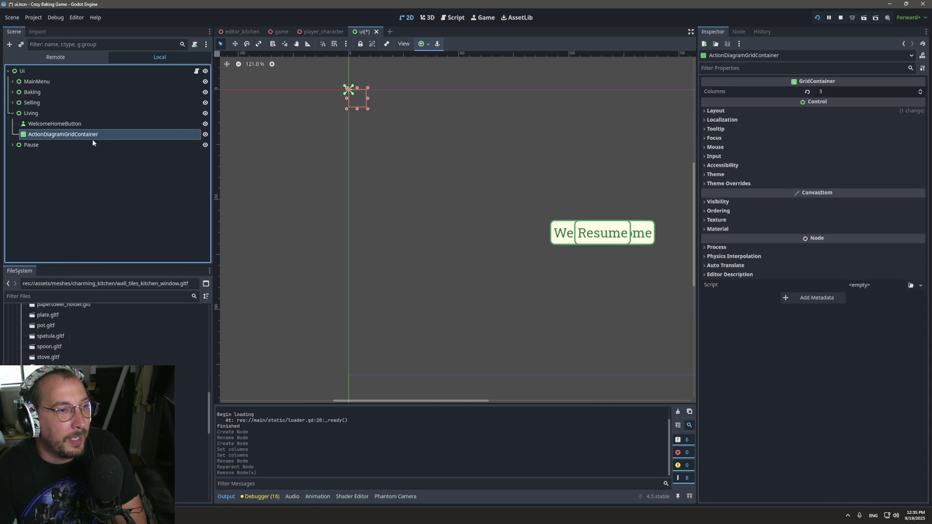
- Create a Control and a TextureRect as the grid's first two cells
{"action": "double_click", "coordinate": [393, 204]}
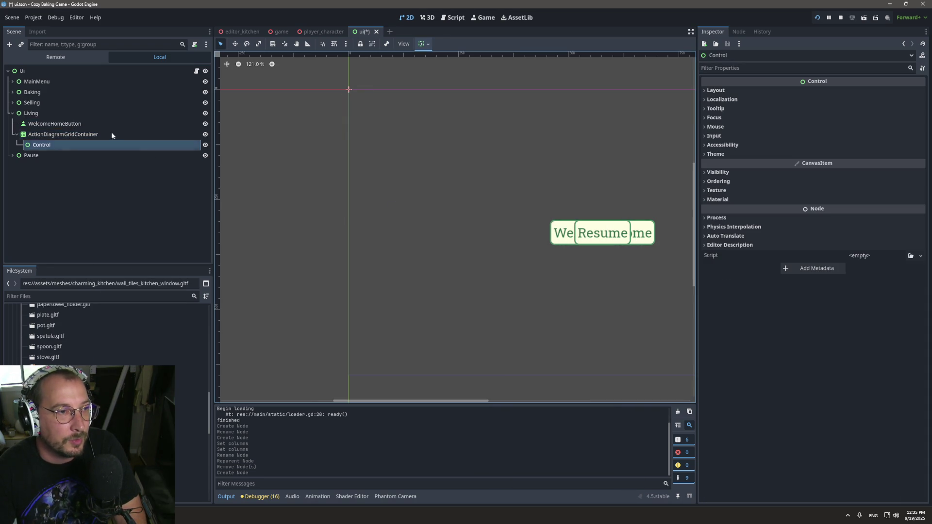
{"action": "right_click", "coordinate": [55, 145]}
{"action": "left_click", "coordinate": [72, 154]}
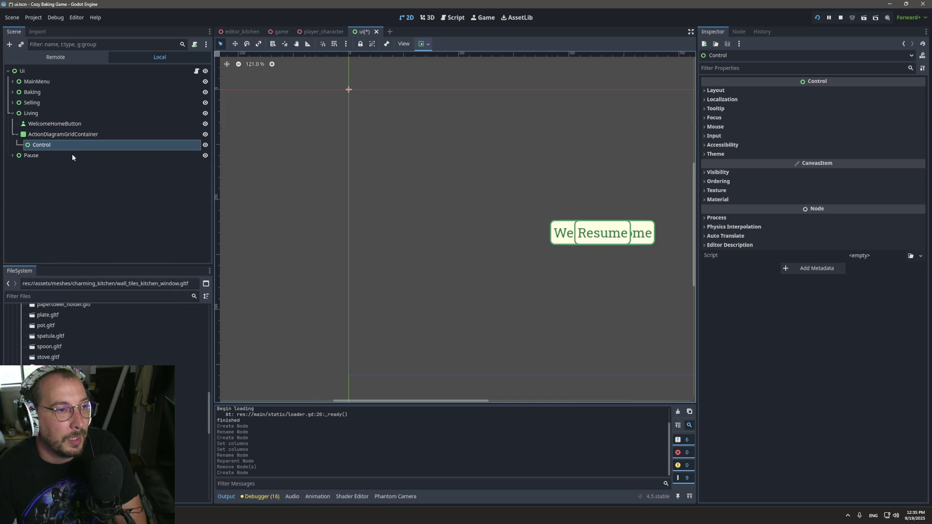
{"action": "type", "text": "texture"}
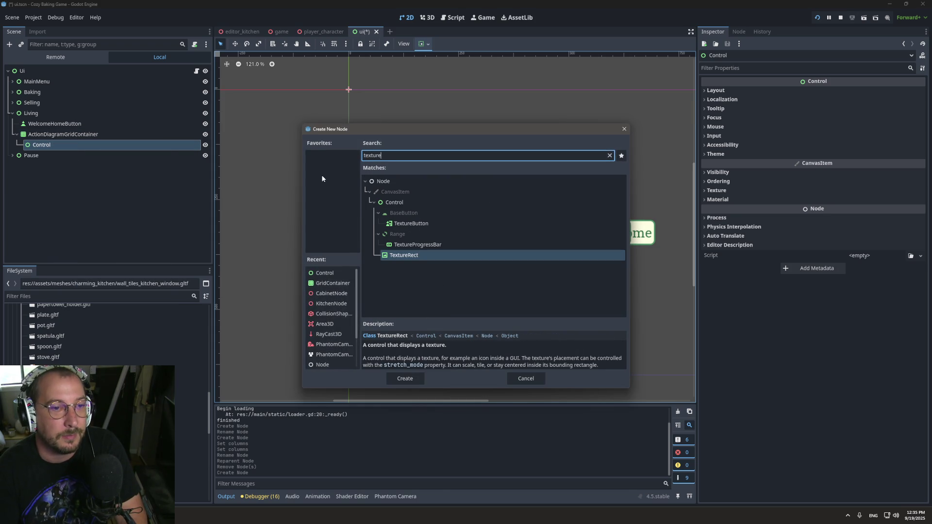
{"action": "key", "text": "Return"}
{"action": "left_click_drag", "start_coordinate": [54, 156], "coordinate": [47, 157]}
{"action": "left_click_drag", "start_coordinate": [43, 145], "coordinate": [52, 196]}
- Duplicate Controls and TextureRects into nine alternating cells, Control through Control5 and TextureRect through TextureRect4
{"action": "left_click", "coordinate": [40, 154]}
{"action": "left_click", "coordinate": [42, 144]}
{"action": "key", "text": "ctrl+d"}
{"action": "key", "text": "f"}
{"action": "key", "text": "ctrl+d"}
{"action": "key", "text": "ctrl+d"}
{"action": "key", "text": "ctrl+d"}
{"action": "left_click", "coordinate": [50, 167]}
{"action": "key", "text": "ctrl+d"}
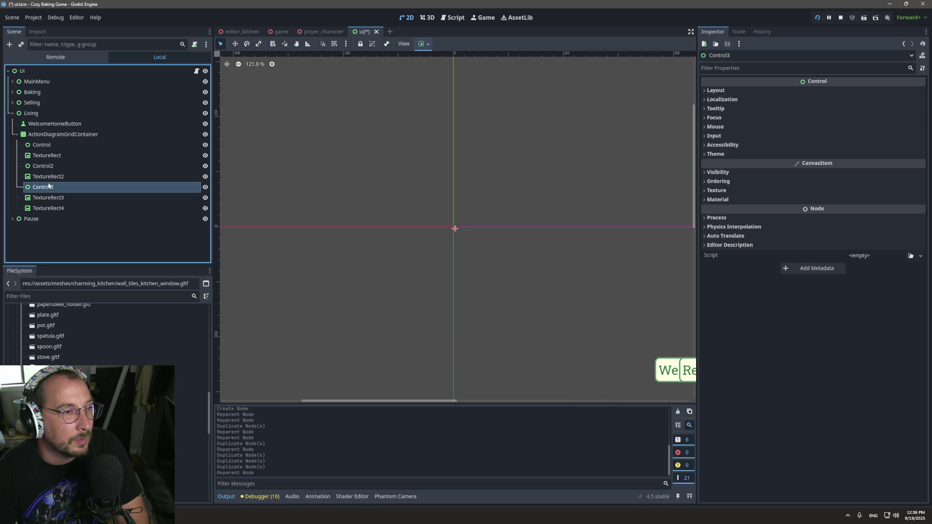
{"action": "key", "text": "ctrl+d"}
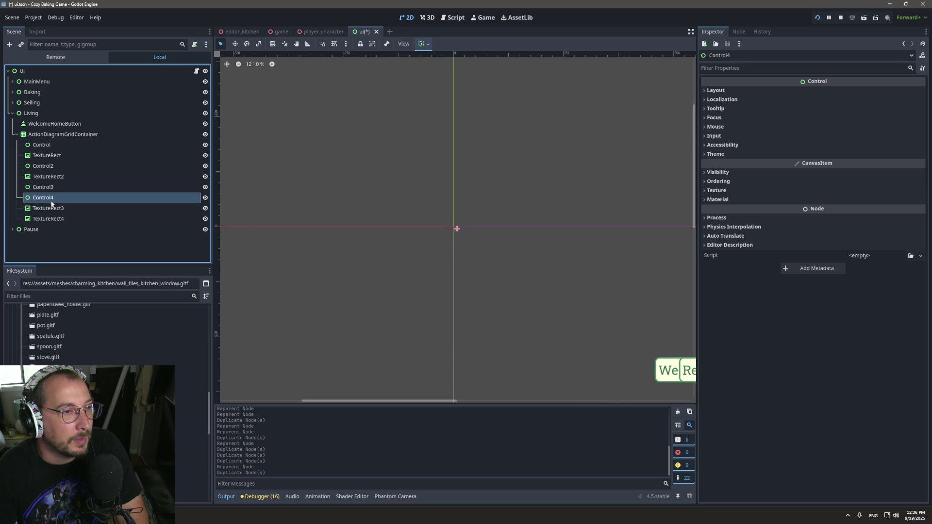
{"action": "mouse_move", "coordinate": [45, 203]}
{"action": "left_mouse_down"}
{"action": "mouse_move", "coordinate": [48, 236]}
{"action": "mouse_move", "coordinate": [52, 226]}
{"action": "left_mouse_up"}
{"action": "key", "text": "ctrl+d"}
- Rename the first TextureRect to UpTextureRect
{"action": "left_click", "coordinate": [48, 155]}
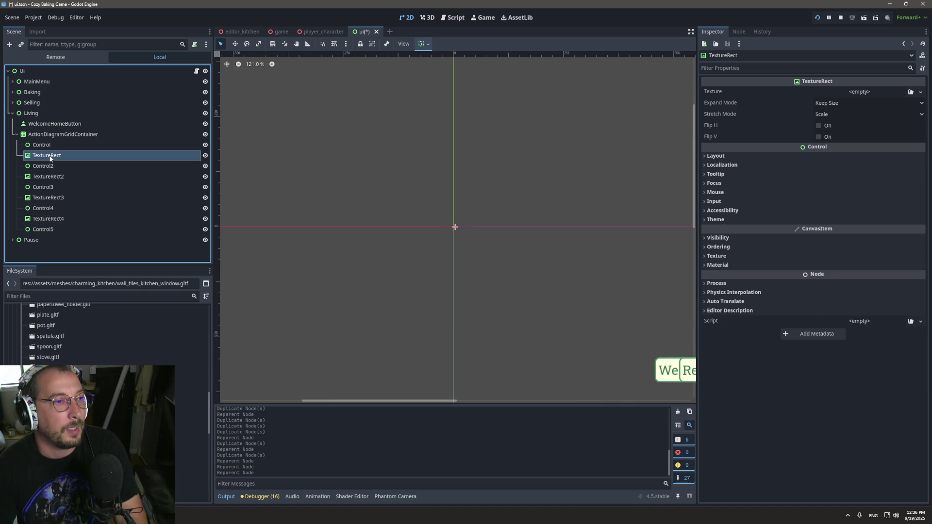
{"action": "left_click", "coordinate": [50, 156]}
{"action": "key", "text": "Home"}
{"action": "type", "text": "Top"}
{"action": "type", "text": "Up"}
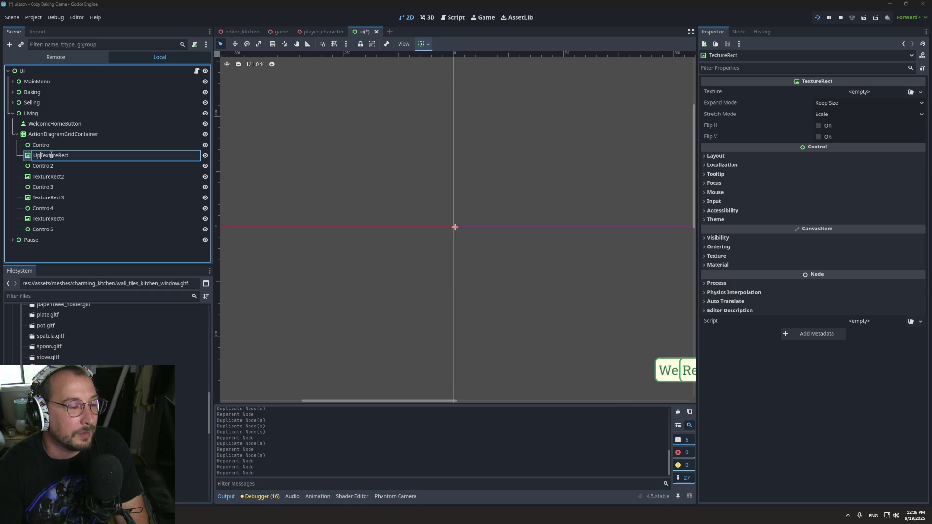
{"action": "key", "text": "Return"}
- Rename TextureRect2 to BottomButtonFaceTextureRect
{"action": "left_click", "coordinate": [56, 179]}
{"action": "left_click", "coordinate": [56, 179]}
{"action": "left_click", "coordinate": [71, 178]}
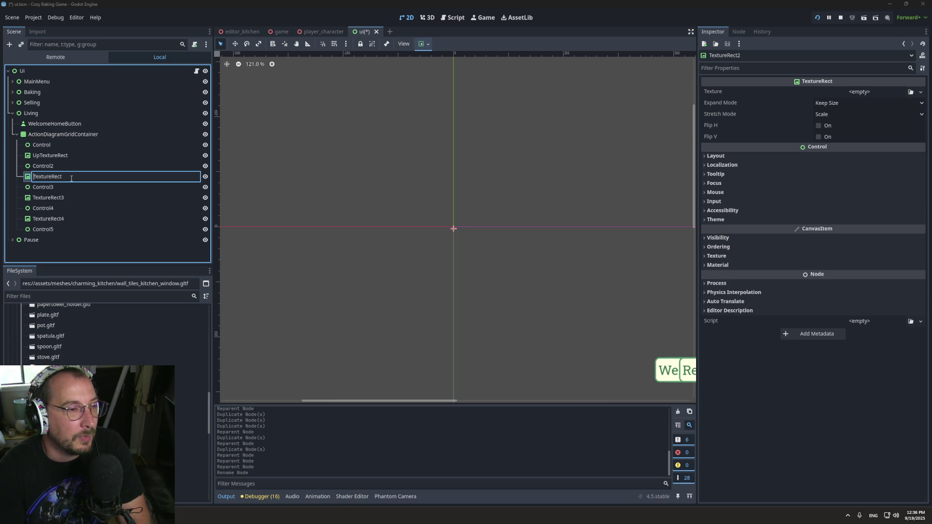
{"action": "type", "text": "ButtonFace"}
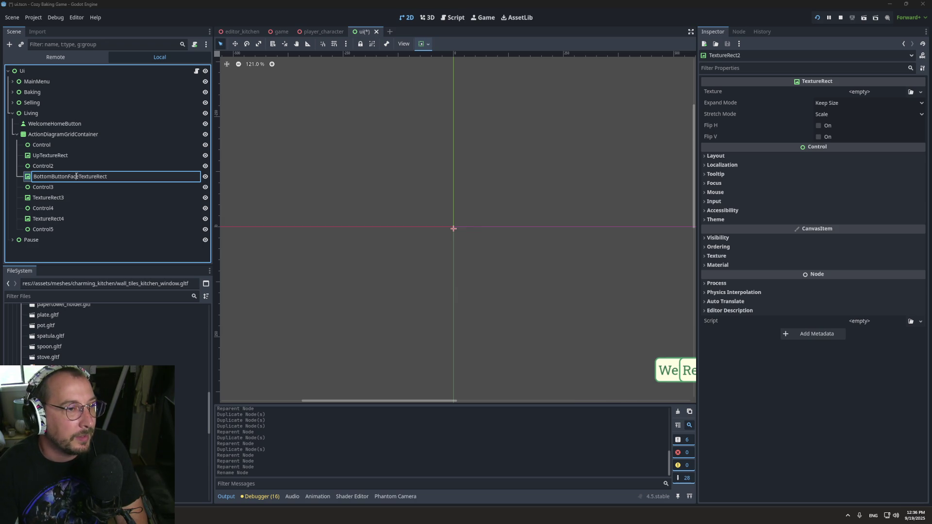
{"action": "left_click_drag", "start_coordinate": [77, 177], "coordinate": [18, 171]}
{"action": "key", "text": "ctrl+c"}
{"action": "left_click", "coordinate": [39, 157]}
- Rename UpTextureRect to TopButtonFaceTextureRect
{"action": "left_click", "coordinate": [39, 156]}
{"action": "key", "text": "Delete"}
{"action": "key", "text": "Delete"}
{"action": "key", "text": "ctrl+v"}
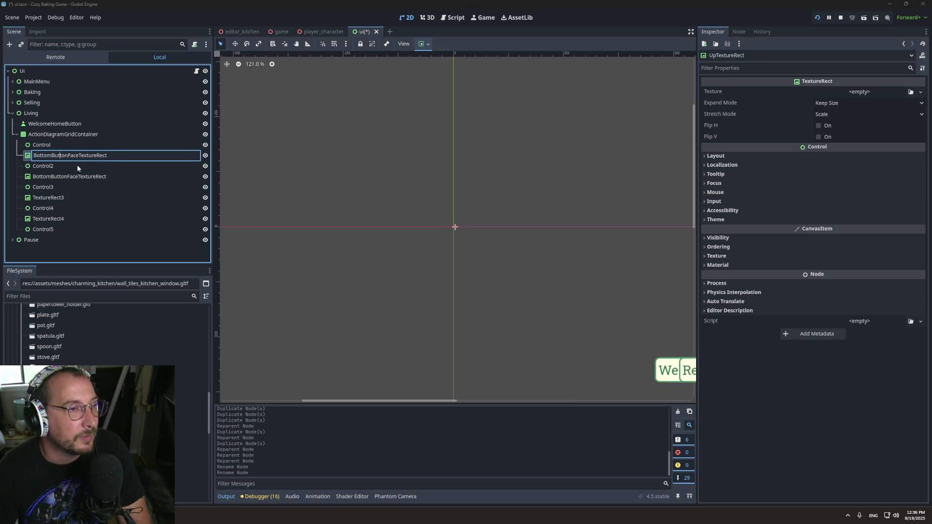
{"action": "key", "text": "BackSpace"}
{"action": "key", "text": "BackSpace"}
{"action": "key", "text": "BackSpace"}
{"action": "type", "text": "Top"}
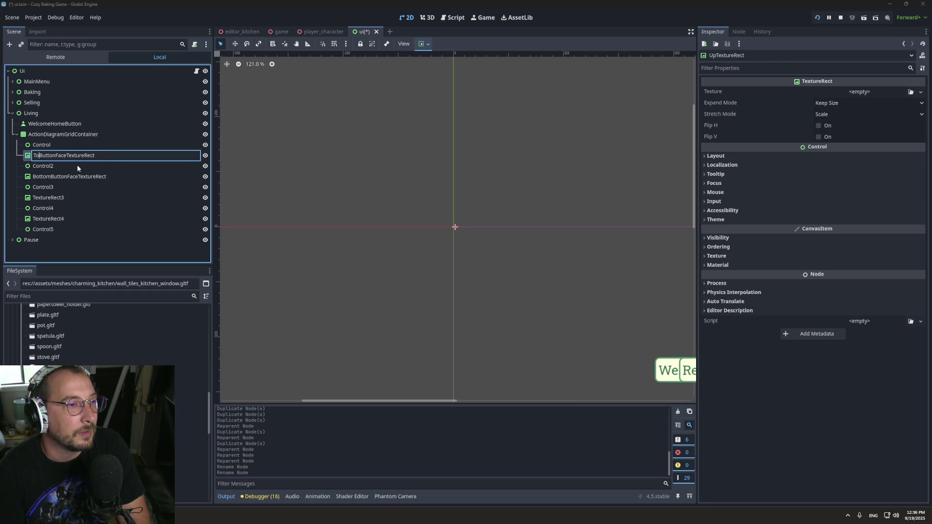
{"action": "key", "text": "Return"}
- Rename BottomButtonFaceTextureRect to LeftButtonFaceTextureRect
{"action": "left_click", "coordinate": [48, 187]}
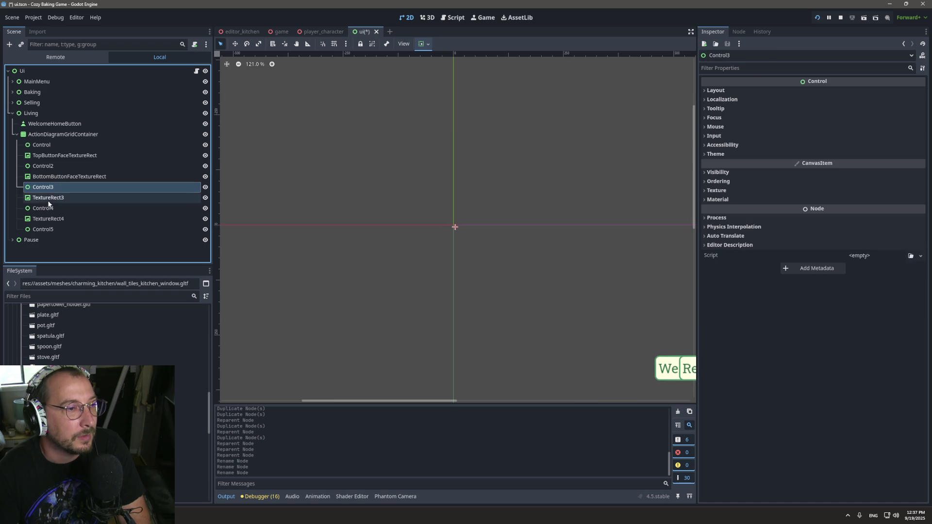
{"action": "left_click", "coordinate": [63, 155]}
{"action": "double_click", "coordinate": [57, 177]}
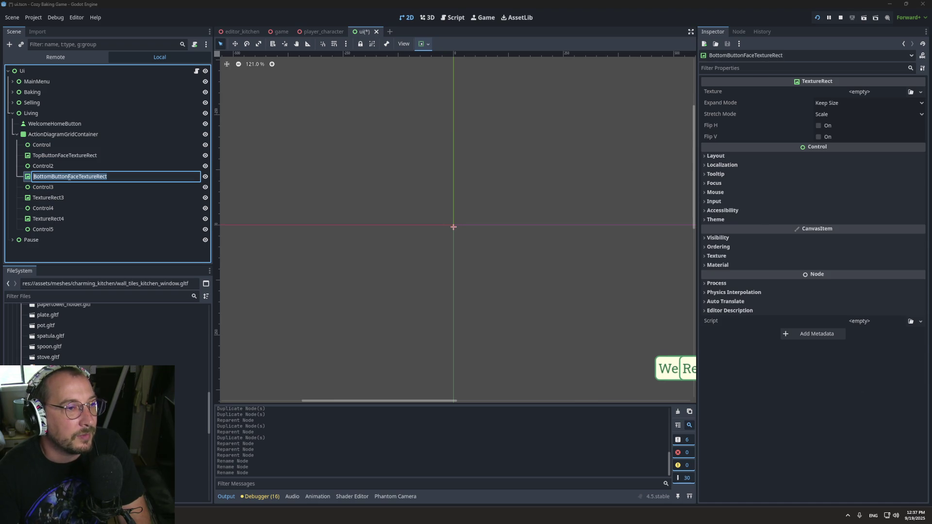
{"action": "left_click_drag", "start_coordinate": [52, 177], "coordinate": [33, 177]}
{"action": "left_click", "coordinate": [43, 177]}
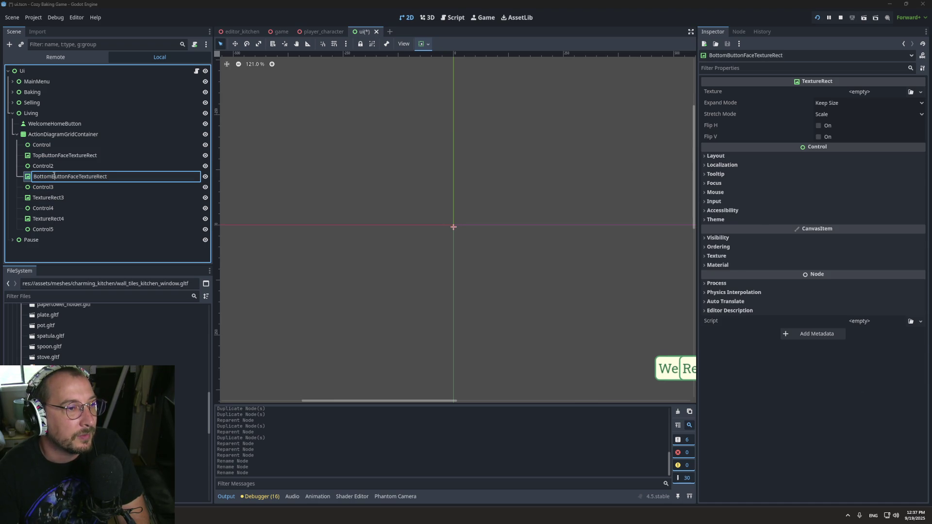
{"action": "key", "text": "BackSpace"}
{"action": "type", "text": "Left"}
{"action": "left_click", "coordinate": [72, 194]}
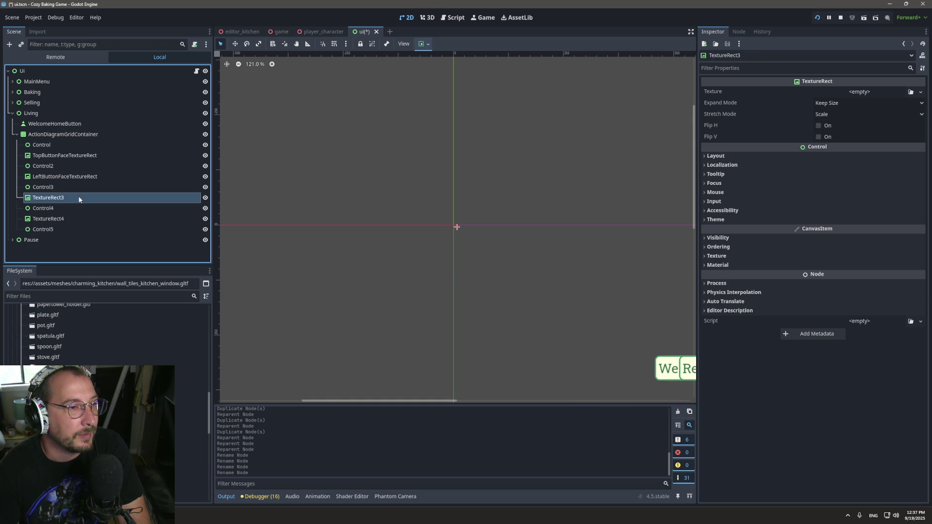
- Rename TextureRect3 to RightButtonFaceTextureRect
{"action": "double_click", "coordinate": [83, 198]}
{"action": "type", "text": "BottomButtonFace"}
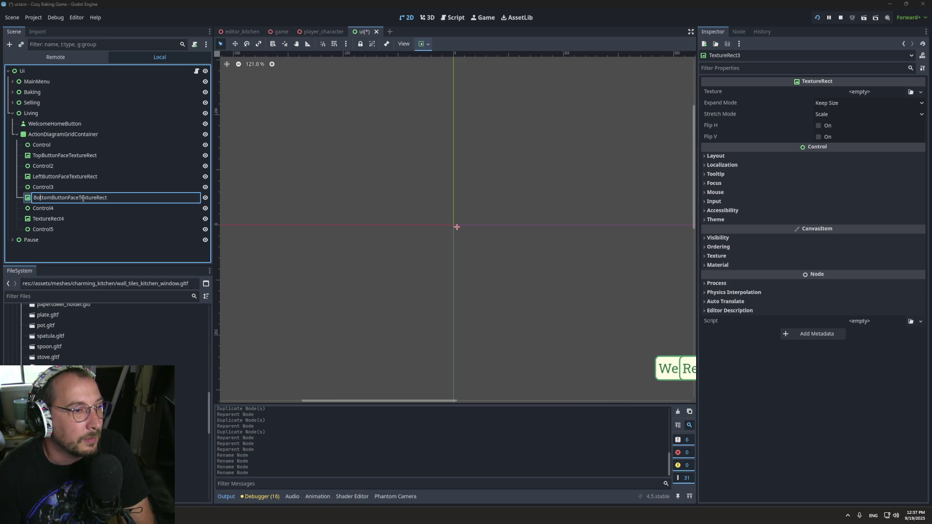
{"action": "key", "text": "BackSpace"}
{"action": "key", "text": "BackSpace"}
{"action": "key", "text": "BackSpace"}
{"action": "type", "text": "Right"}
{"action": "key", "text": "Return"}
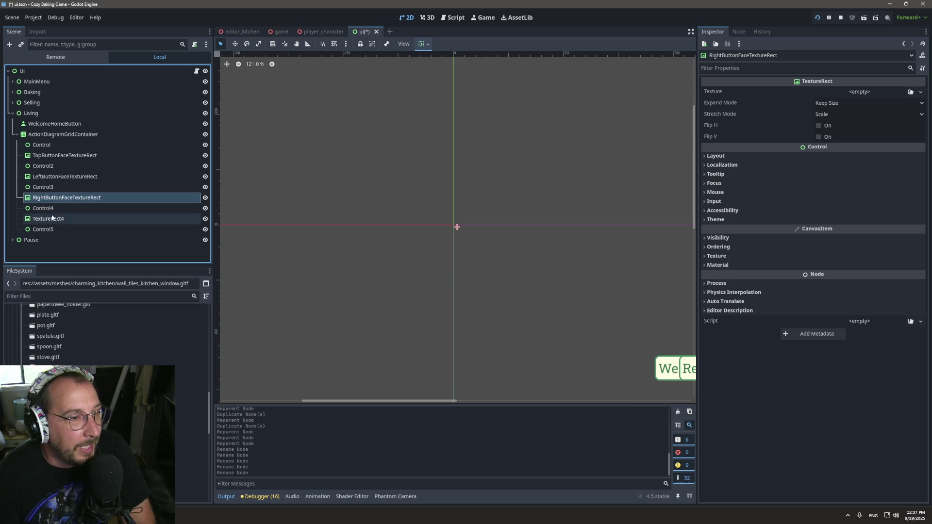
- Rename TextureRect4 to BottomButtonFaceTextureRect
{"action": "left_click", "coordinate": [73, 219]}
{"action": "left_click", "coordinate": [72, 220]}
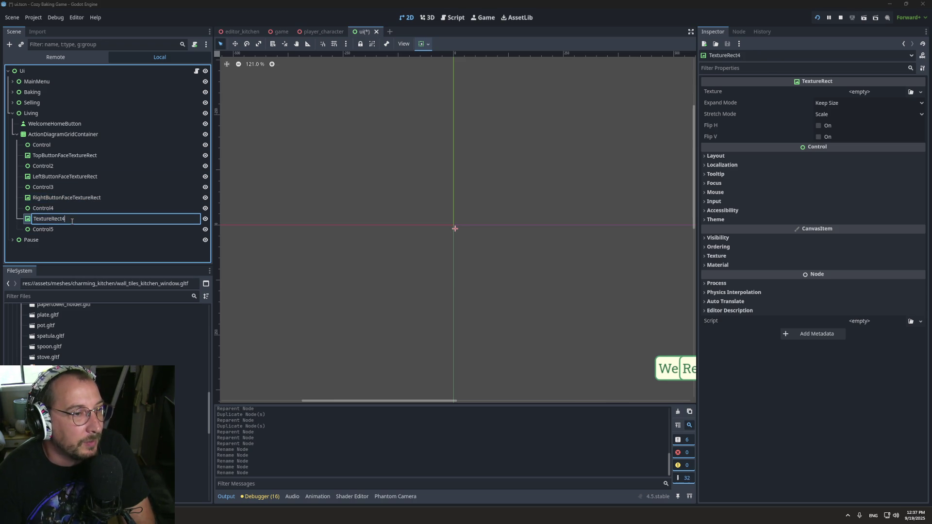
{"action": "key", "text": "ctrl+v"}
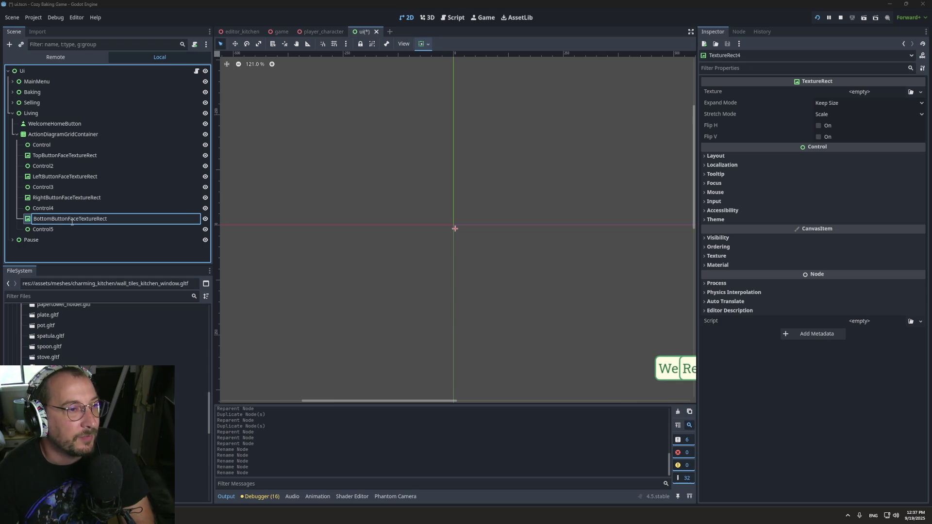
{"action": "key", "text": "Return"}
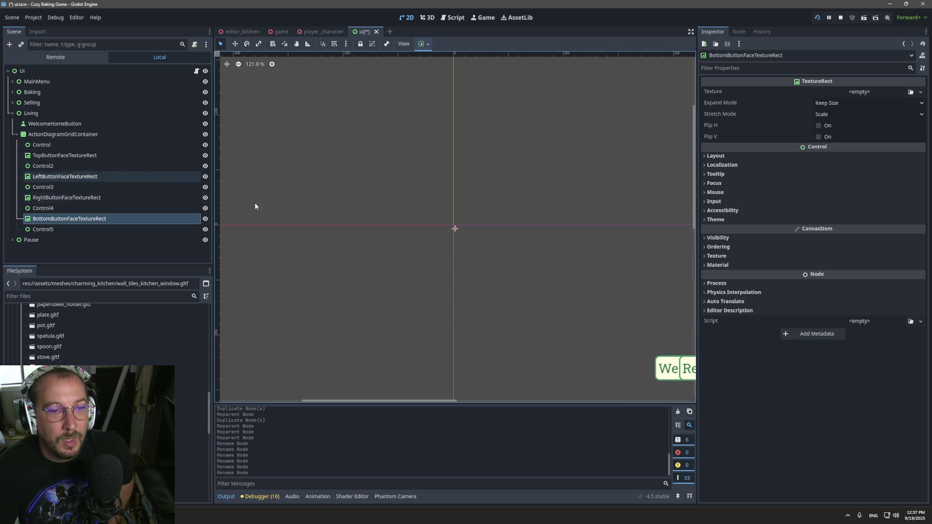
{"action": "scroll", "coordinate": [456, 225], "scroll_direction": "up", "scroll_amount": 2}
- Select all nine grid children and turn on Horizontal and Vertical Expand
{"action": "scroll", "coordinate": [449, 248], "scroll_direction": "up", "scroll_amount": 8}
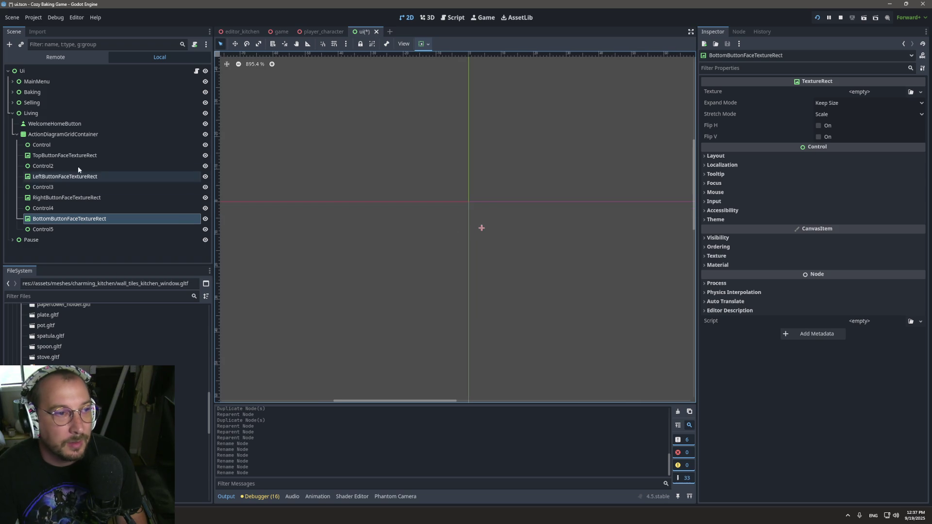
{"action": "left_click", "coordinate": [56, 135]}
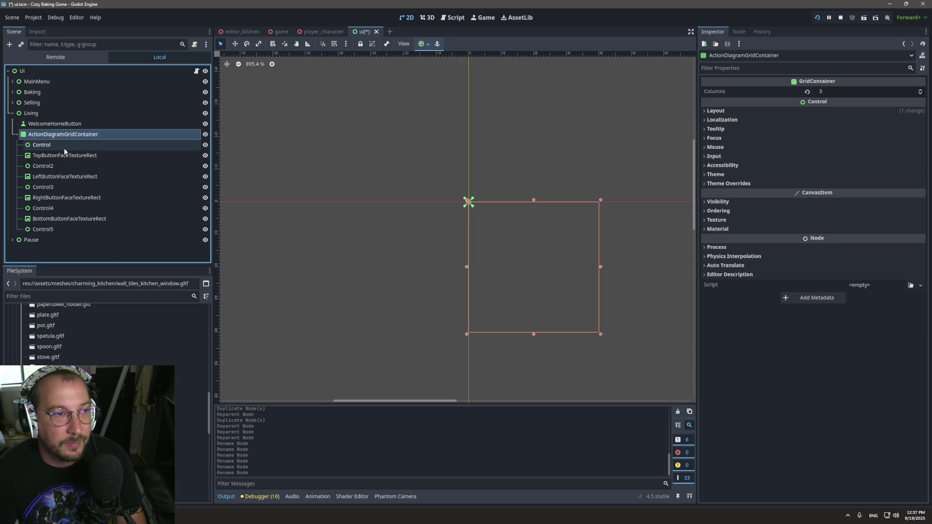
{"action": "left_click", "coordinate": [71, 147]}
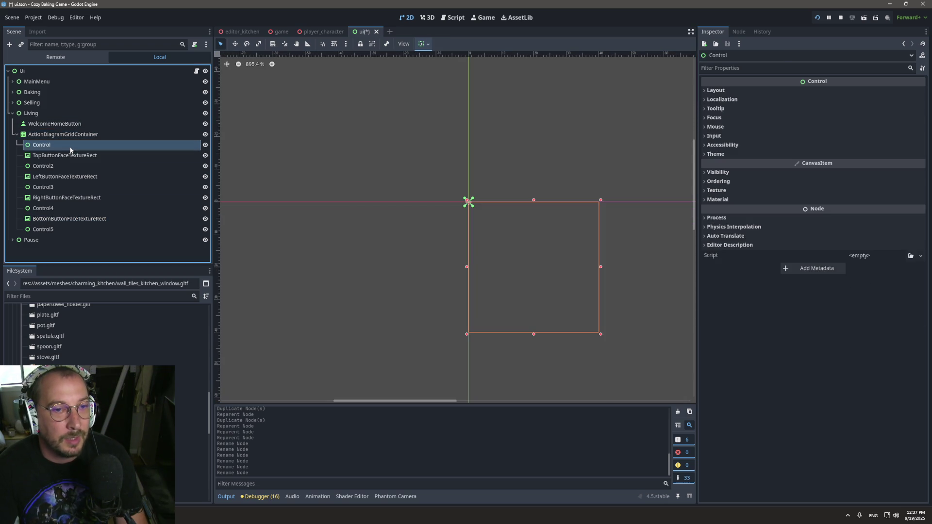
{"action": "left_click", "coordinate": [71, 151]}
{"action": "left_click", "coordinate": [74, 144]}
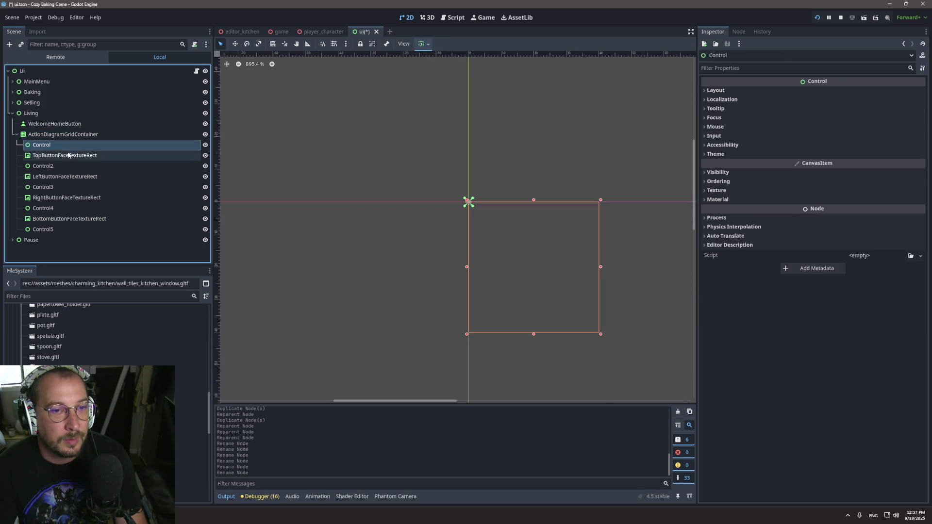
{"action": "left_click", "coordinate": [56, 229], "text": "shift"}
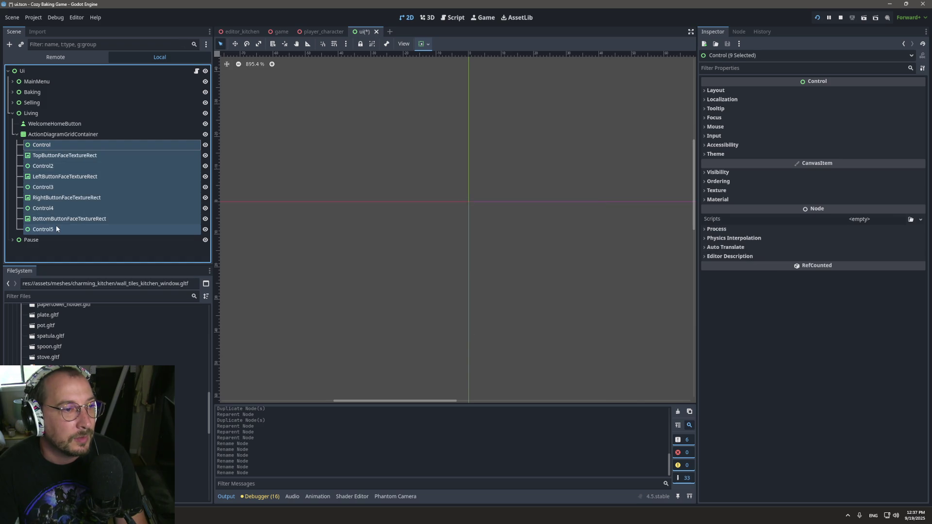
{"action": "left_click", "coordinate": [425, 44]}
{"action": "left_click", "coordinate": [465, 85]}
{"action": "left_click", "coordinate": [467, 127]}
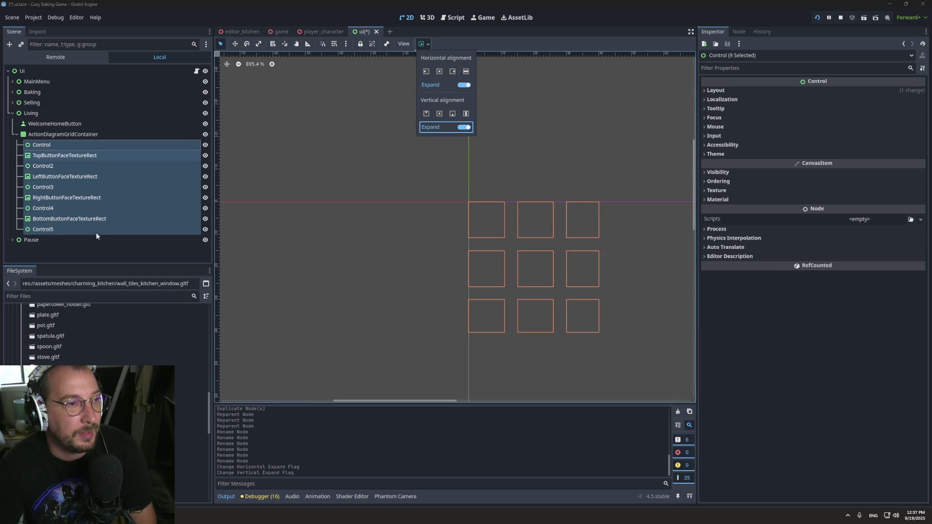
{"action": "left_click", "coordinate": [77, 137]}
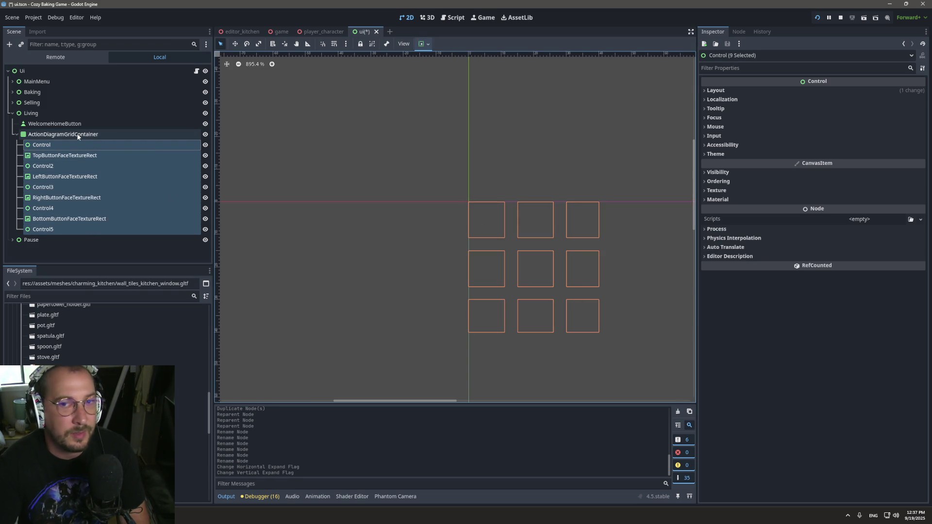
- Override the grid container's H Separation and V Separation to 0
{"action": "left_click", "coordinate": [87, 167]}
{"action": "left_click", "coordinate": [117, 134]}
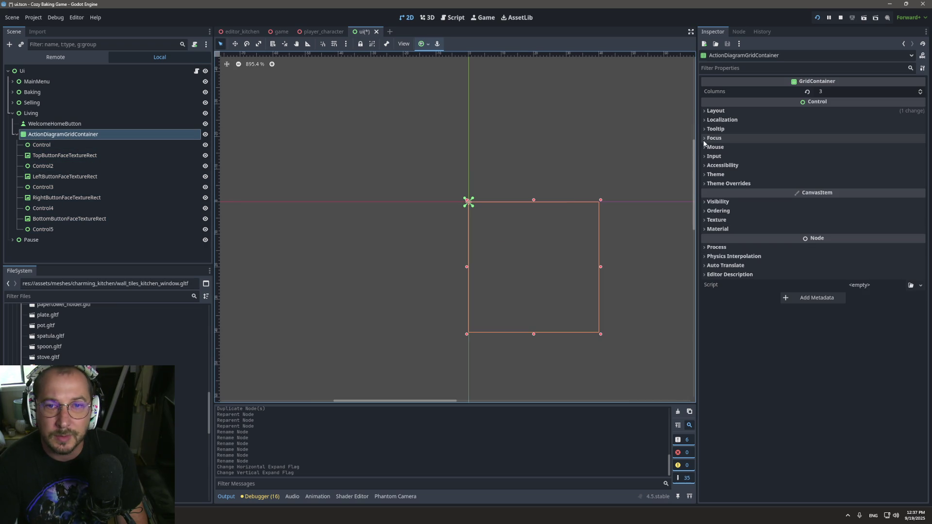
{"action": "left_click", "coordinate": [729, 184]}
{"action": "left_click", "coordinate": [730, 192]}
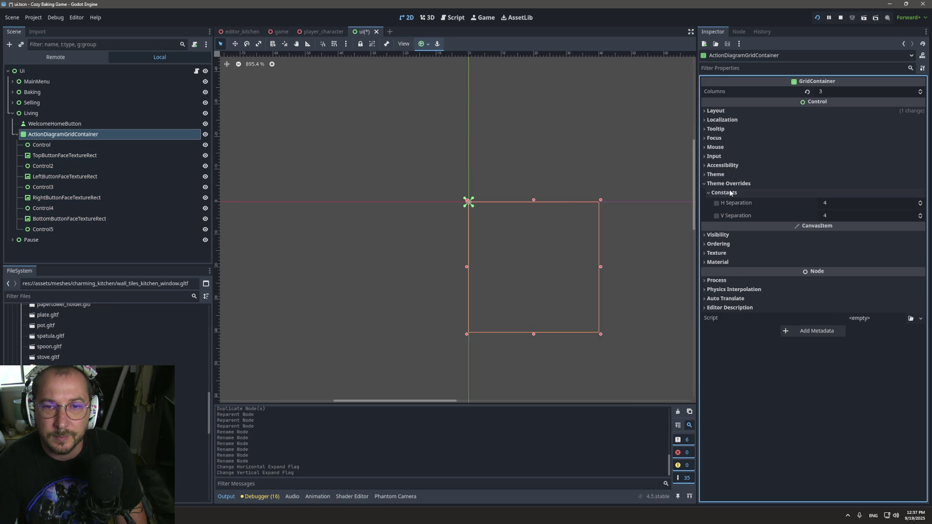
{"action": "left_click", "coordinate": [733, 203]}
{"action": "left_click", "coordinate": [716, 216]}
{"action": "left_click", "coordinate": [717, 202]}
{"action": "left_click", "coordinate": [848, 206]}
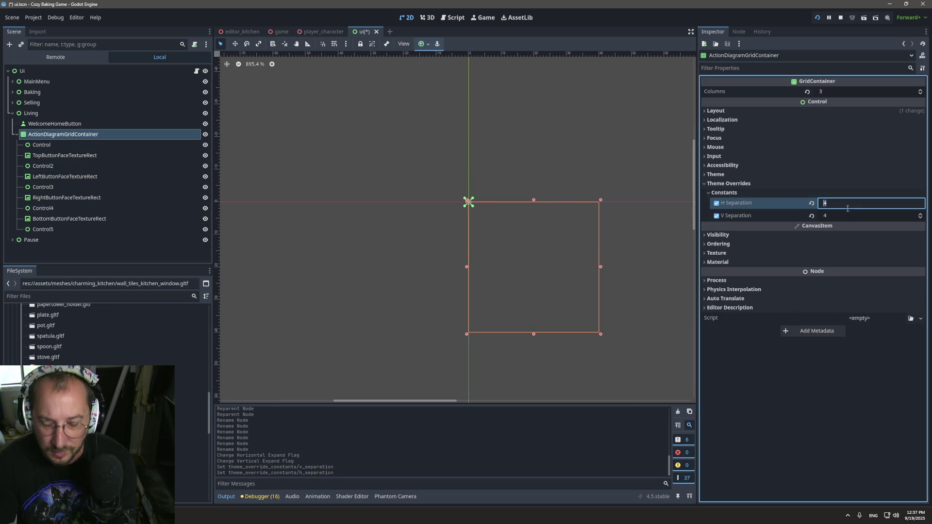
{"action": "type", "text": "0"}
{"action": "left_click", "coordinate": [843, 215]}
{"action": "type", "text": "0"}
{"action": "left_click", "coordinate": [847, 203]}
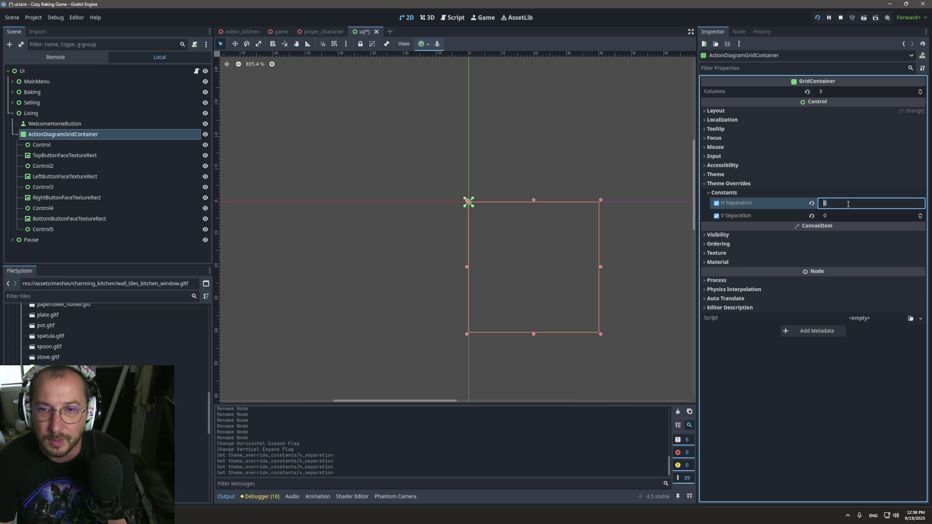
- Check the resulting grid cells, then reselect the ActionDiagramGridContainer
{"action": "left_click", "coordinate": [75, 144]}
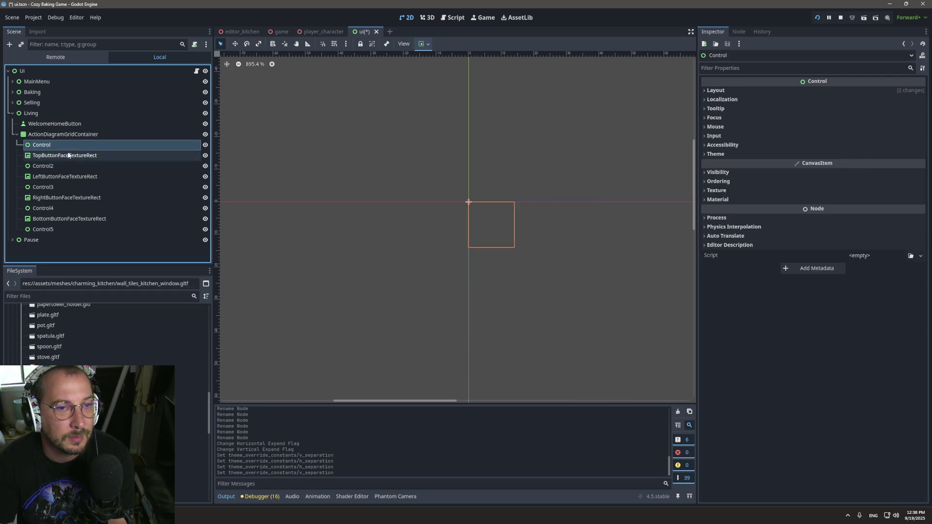
{"action": "left_click", "coordinate": [69, 155]}
{"action": "left_click", "coordinate": [58, 145]}
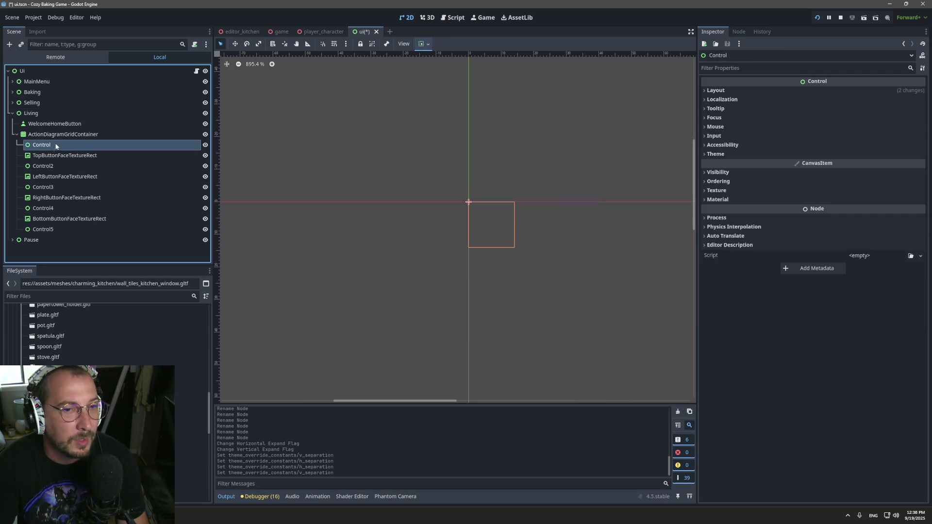
{"action": "left_click", "coordinate": [40, 229], "text": "shift"}
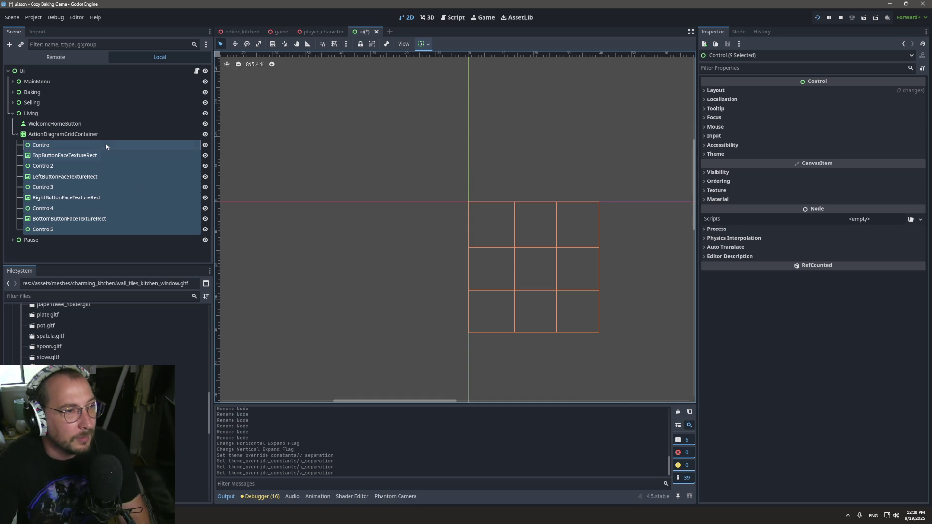
{"action": "left_click", "coordinate": [73, 135]}
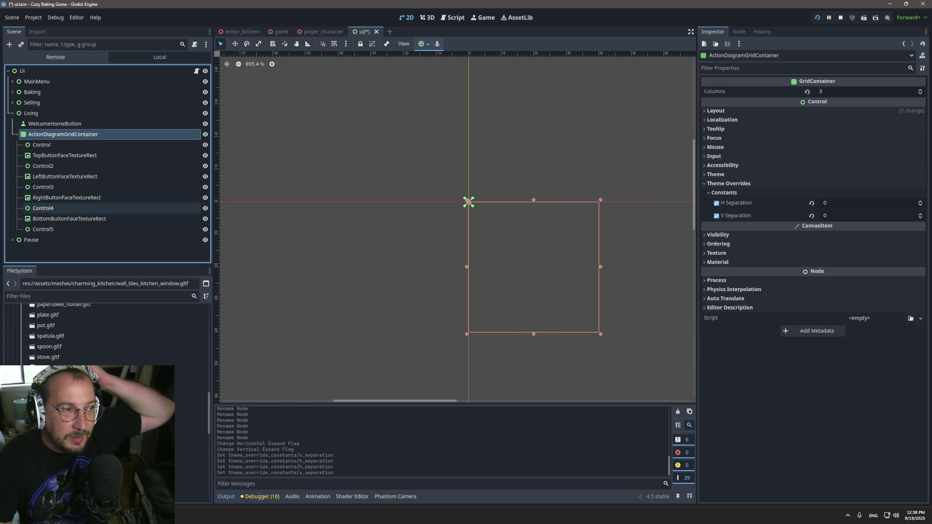
{"action": "key", "text": "alt+Tab"}
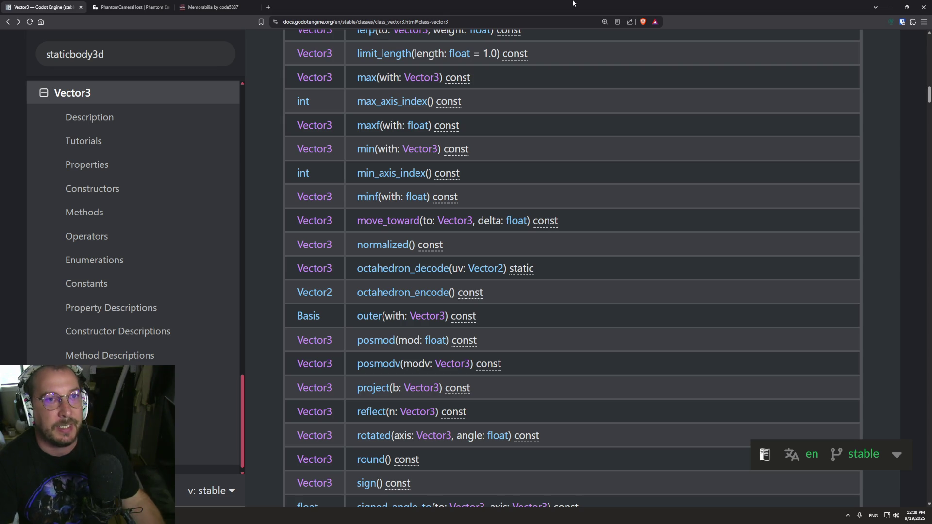
- Load game-icons.net in a new tab, search 'open', and pick the Open chest result
{"action": "left_click", "coordinate": [269, 7]}
{"action": "type", "text": "game icons"}
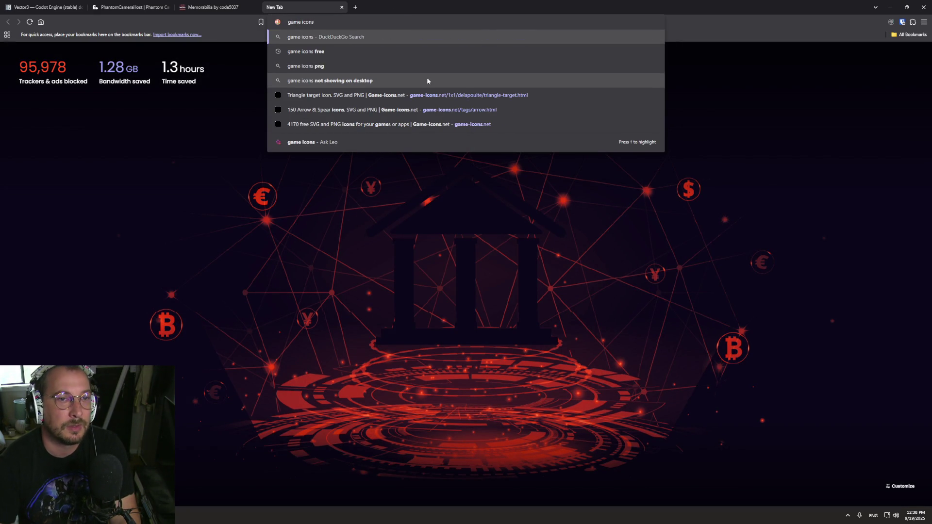
{"action": "left_click", "coordinate": [413, 95]}
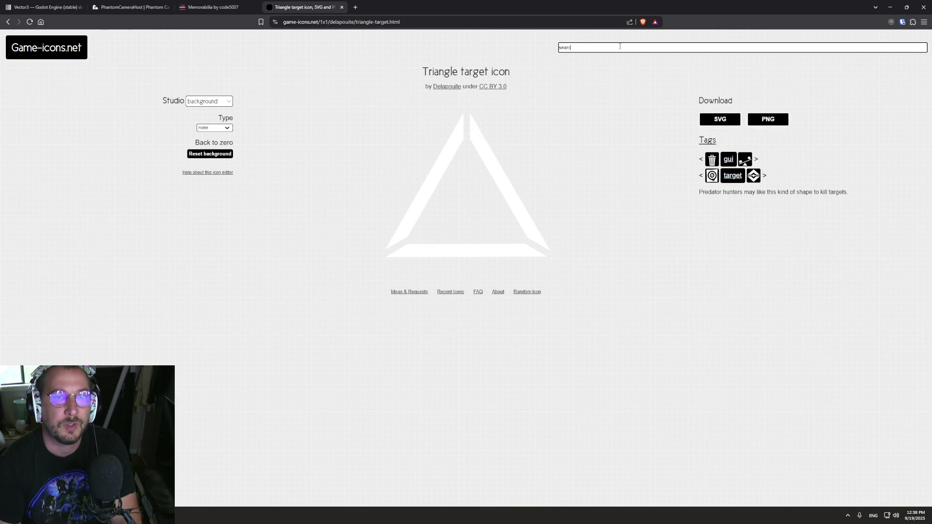
{"action": "type", "text": "h"}
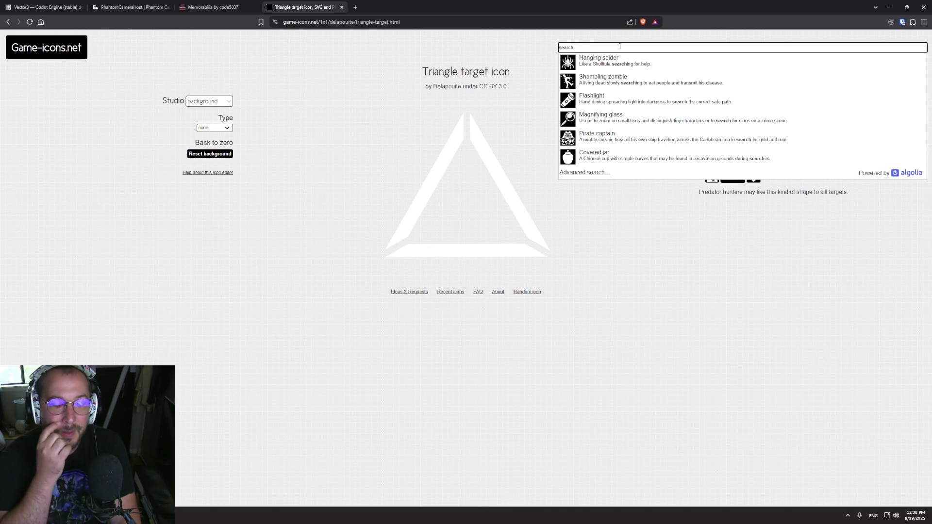
{"action": "key", "text": "ctrl+a"}
{"action": "type", "text": "open"}
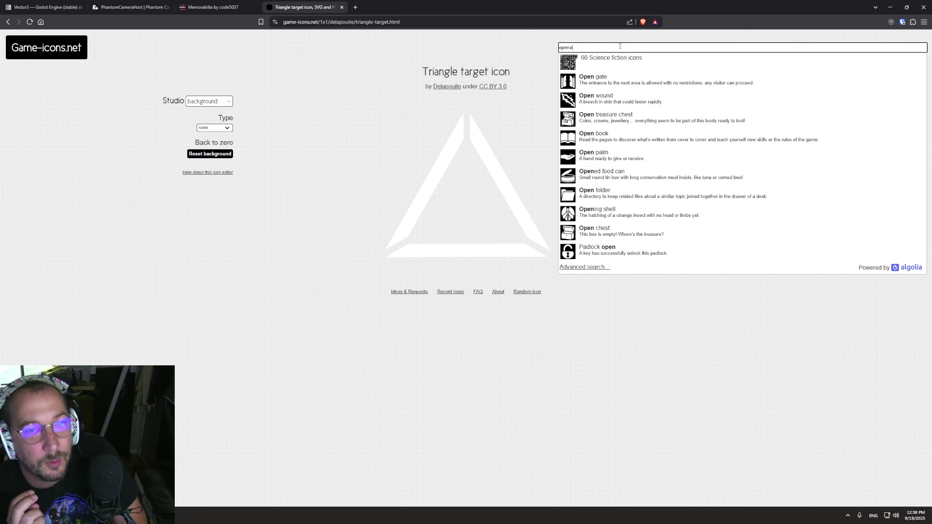
{"action": "type", "text": "a"}
{"action": "key", "text": "BackSpace"}
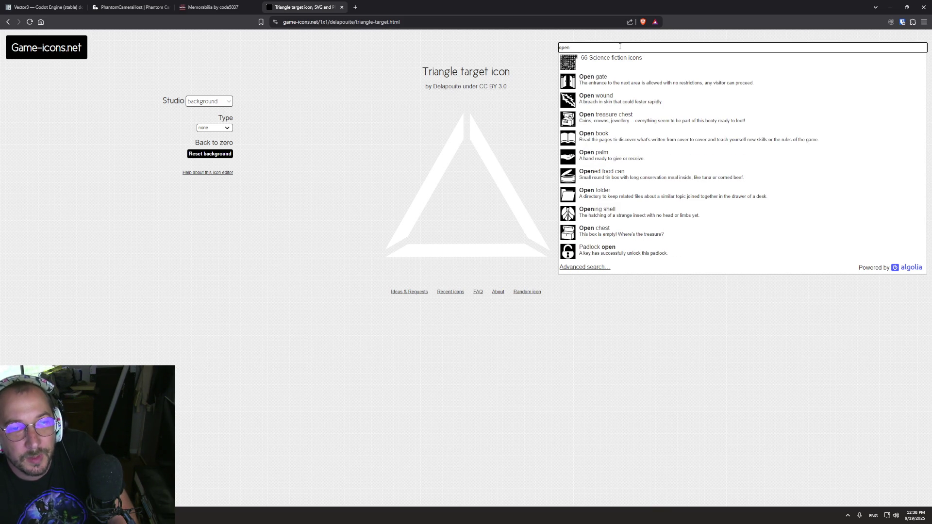
{"action": "left_click", "coordinate": [614, 231]}
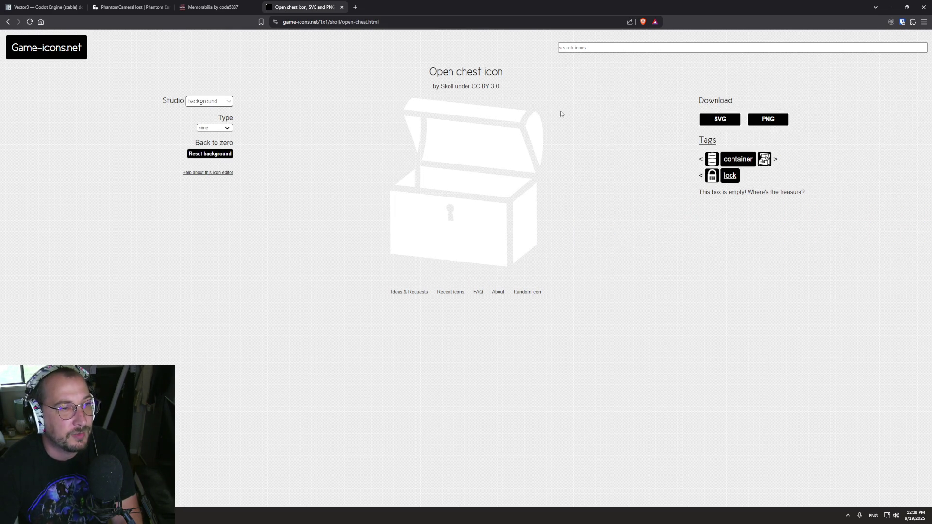
- Download the Open chest icon as SVG and browse to the CozyBakingGame assets folder
{"action": "left_click", "coordinate": [578, 46]}
{"action": "left_click", "coordinate": [443, 189]}
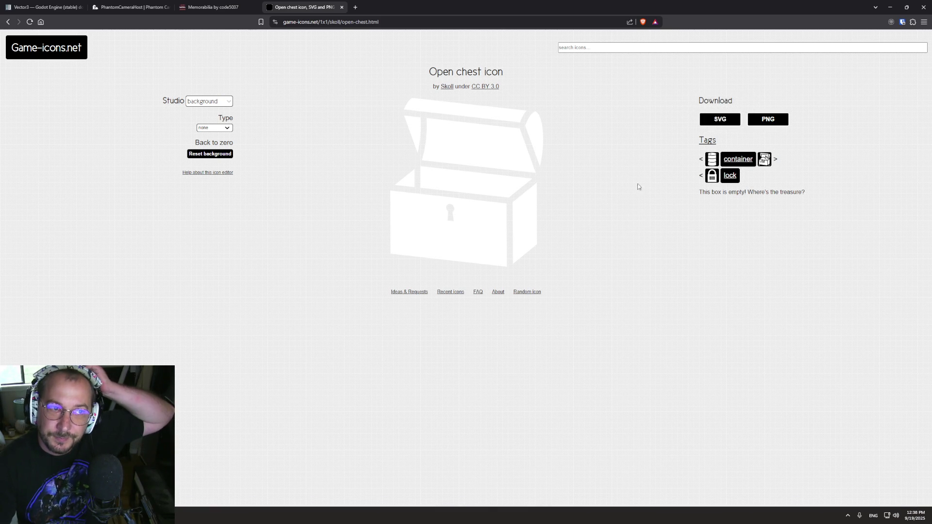
{"action": "left_click", "coordinate": [720, 119]}
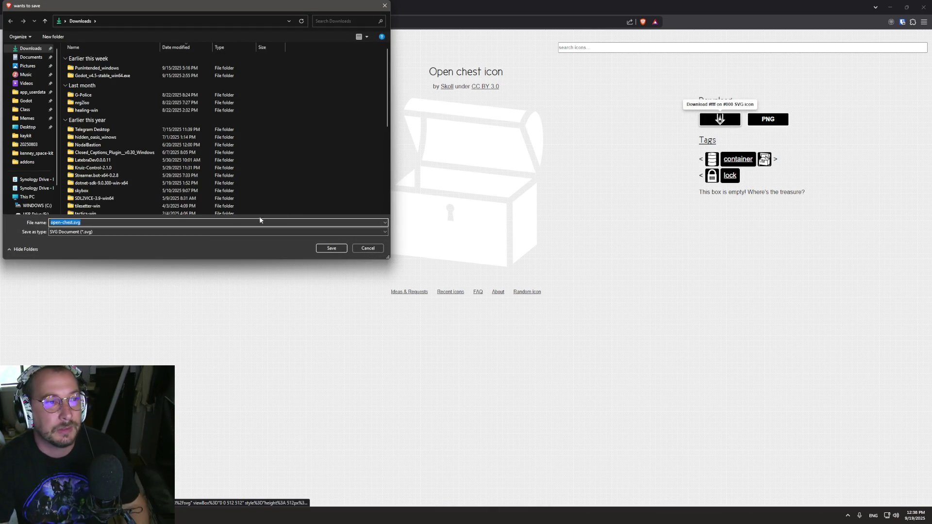
{"action": "left_click", "coordinate": [34, 103]}
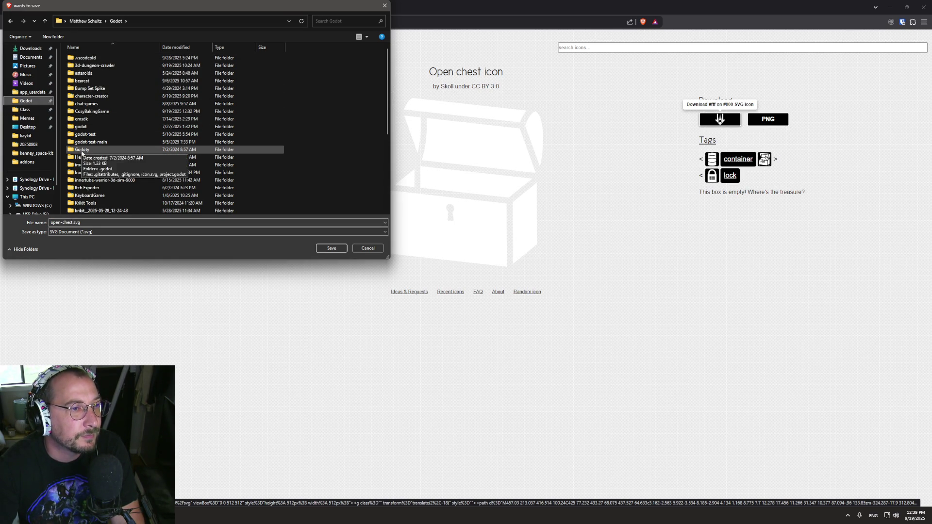
{"action": "scroll", "coordinate": [104, 154], "scroll_direction": "down", "scroll_amount": 3}
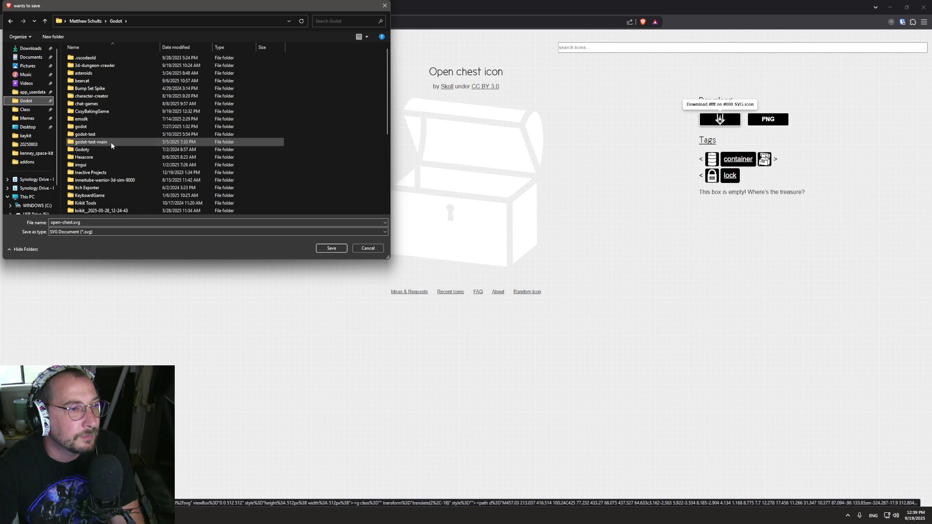
{"action": "scroll", "coordinate": [112, 144], "scroll_direction": "down", "scroll_amount": 3}
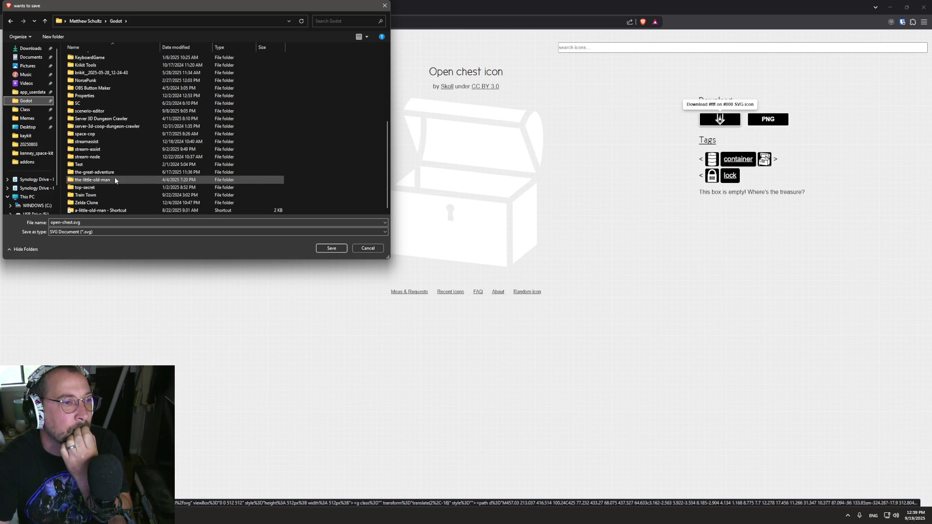
{"action": "scroll", "coordinate": [103, 148], "scroll_direction": "up", "scroll_amount": 3}
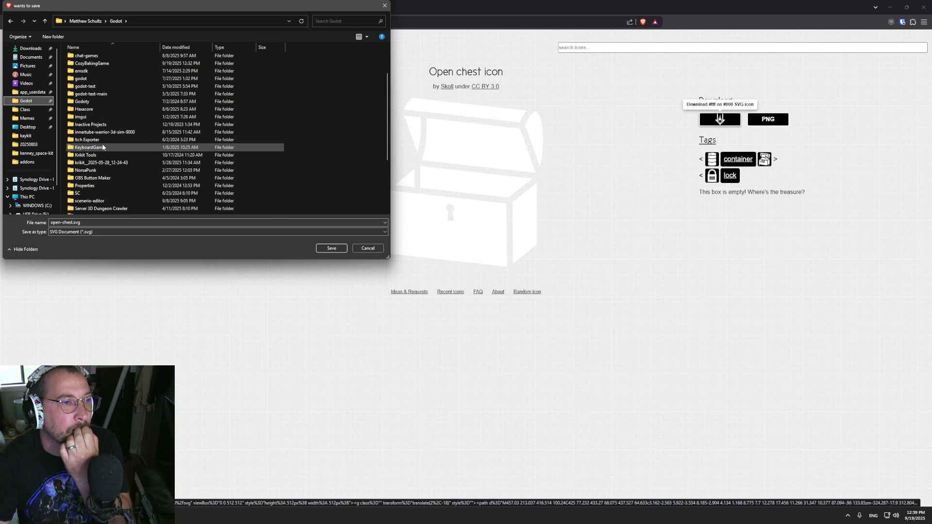
{"action": "scroll", "coordinate": [114, 164], "scroll_direction": "up", "scroll_amount": 3}
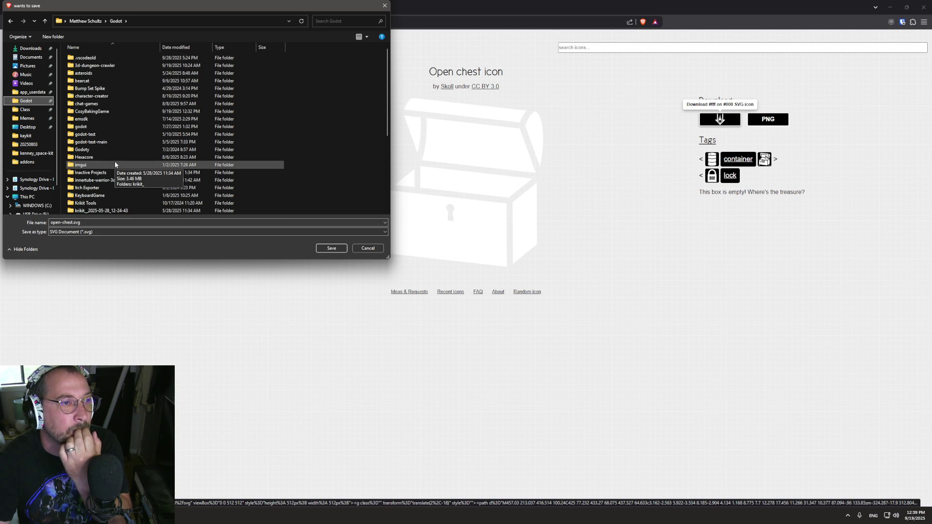
{"action": "double_click", "coordinate": [110, 112]}
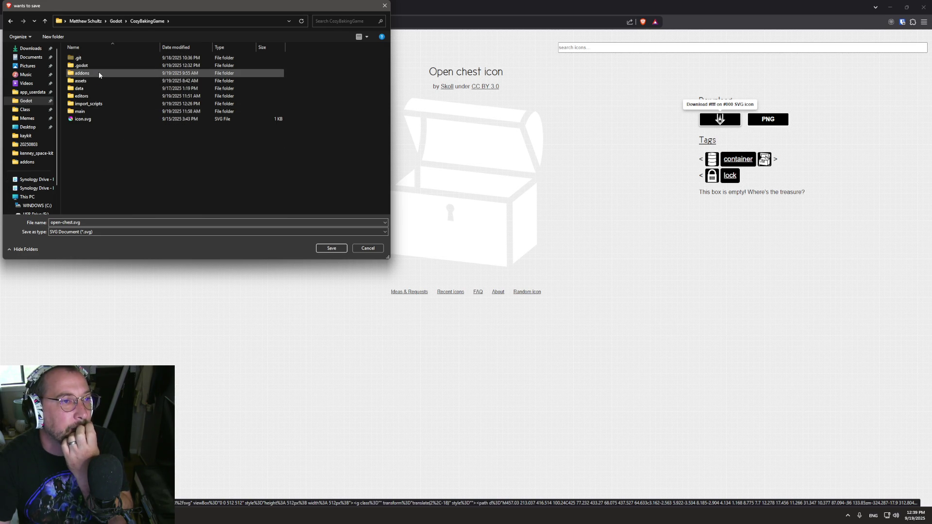
{"action": "double_click", "coordinate": [91, 81]}
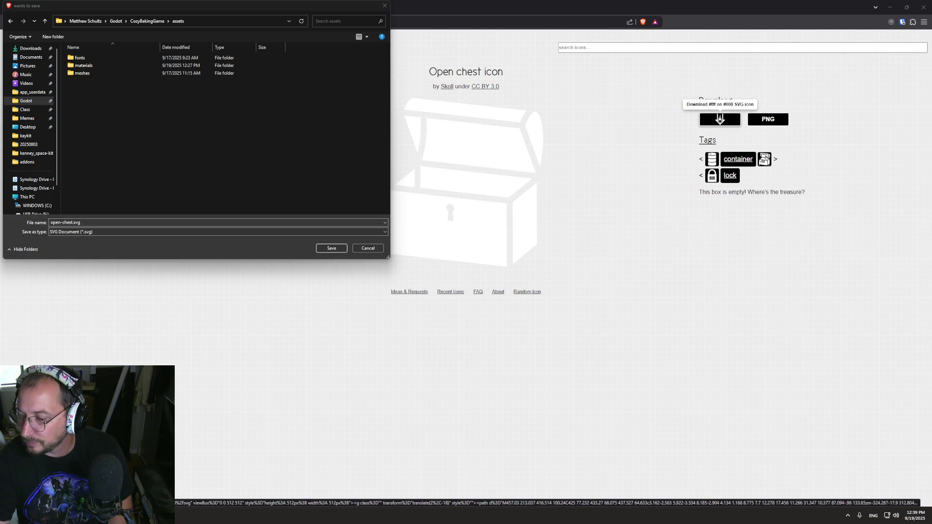
- Create an 'icons' folder in assets and save open-chest.svg inside it
{"action": "key", "text": "alt+Tab"}
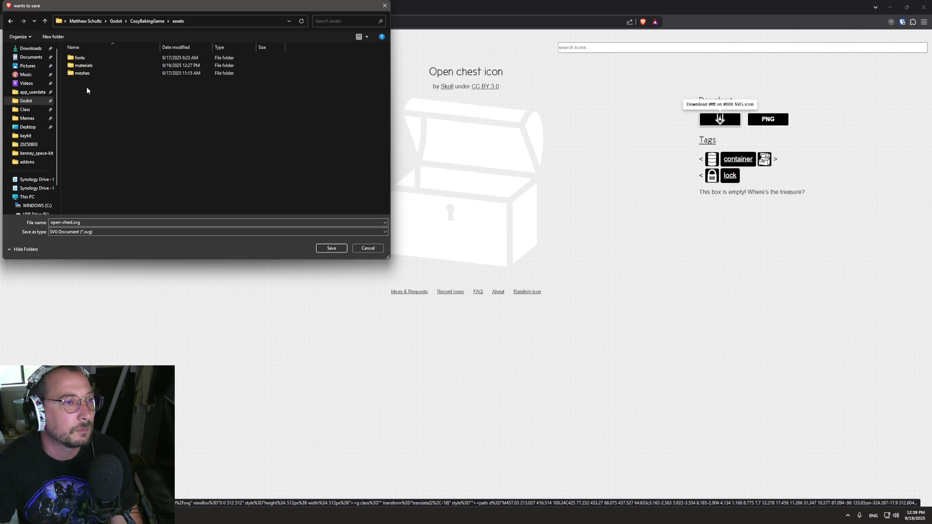
{"action": "right_click", "coordinate": [86, 87]}
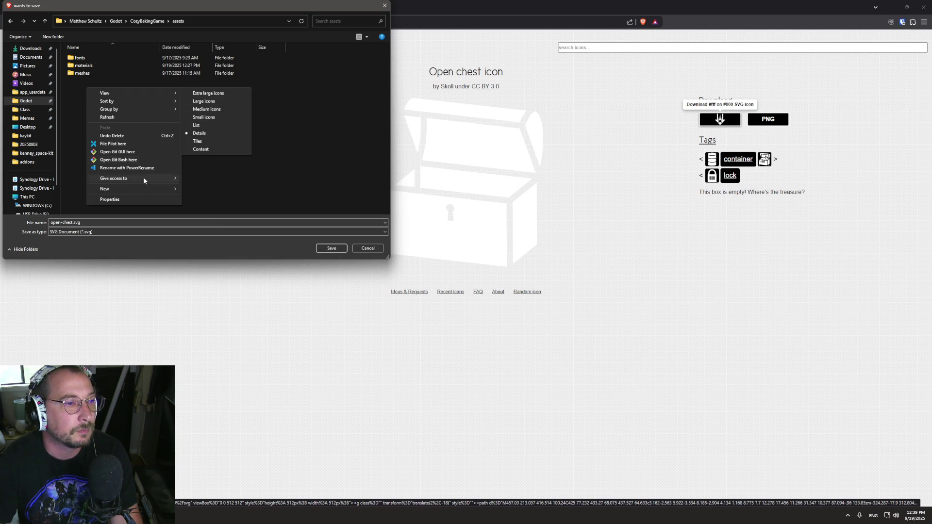
{"action": "mouse_move", "coordinate": [148, 189]}
{"action": "left_click", "coordinate": [194, 190]}
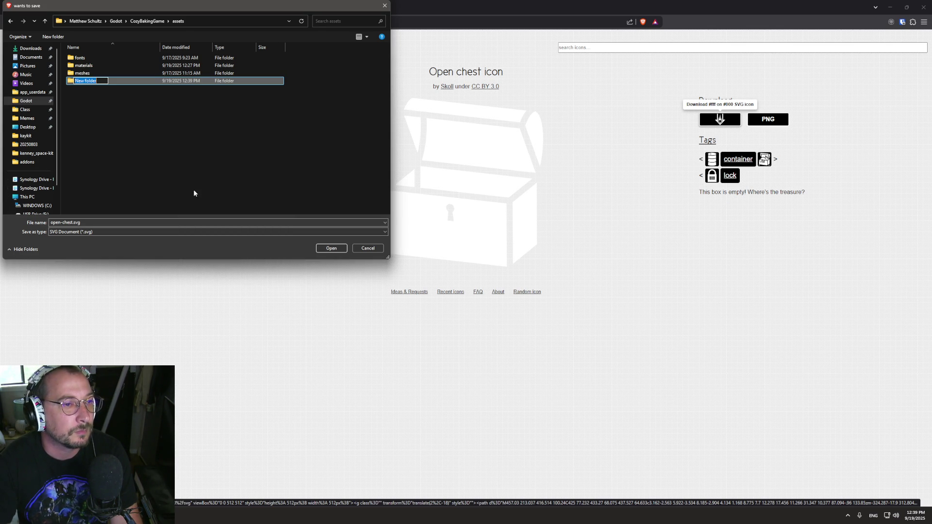
{"action": "type", "text": "icons"}
{"action": "key", "text": "Return"}
{"action": "double_click", "coordinate": [115, 66]}
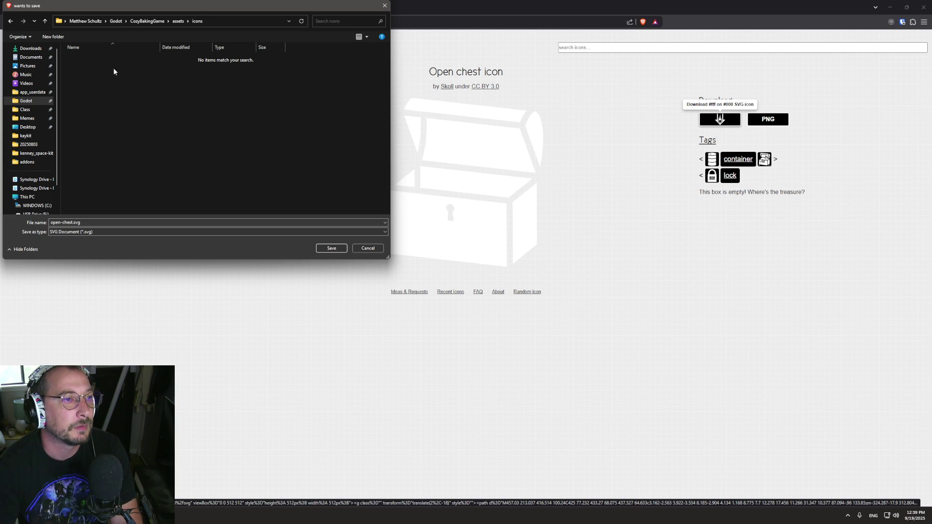
{"action": "left_click", "coordinate": [332, 248]}
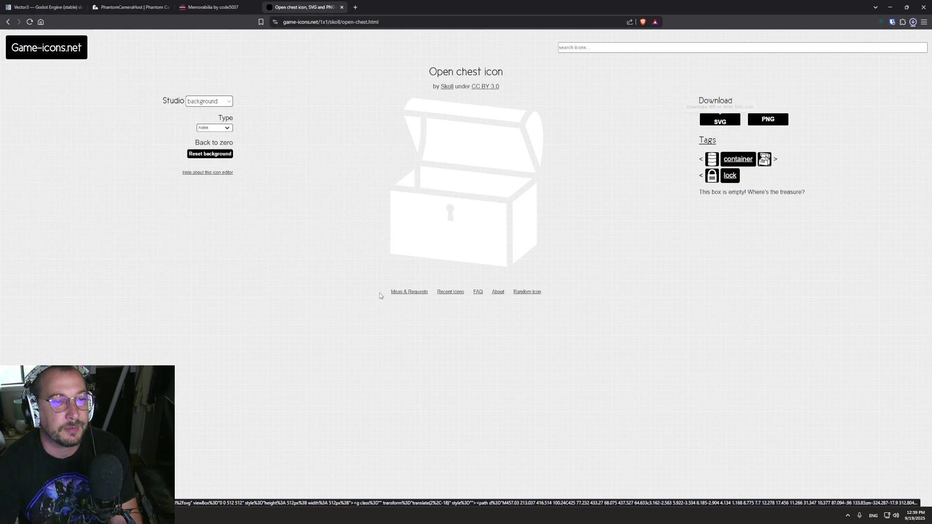
{"action": "key", "text": "ctrl+s"}
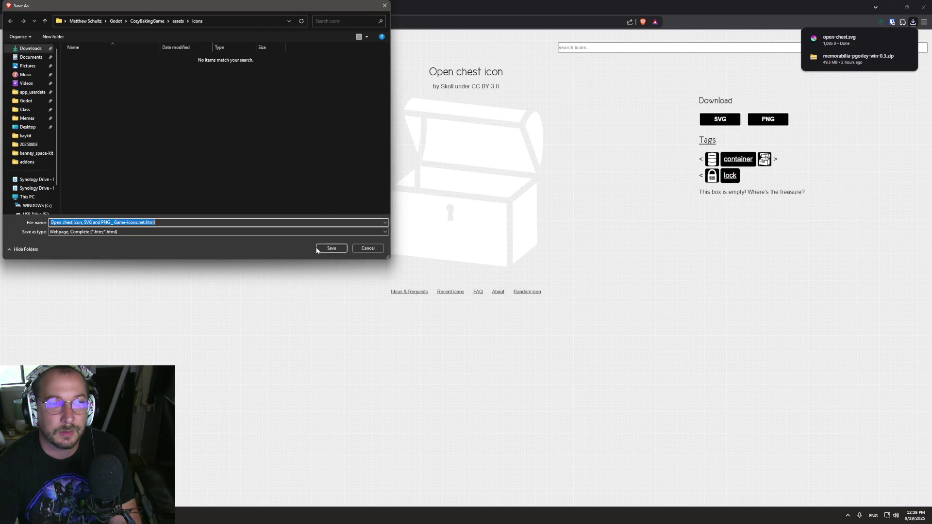
{"action": "left_click", "coordinate": [375, 250]}
{"action": "key", "text": "alt+Tab"}
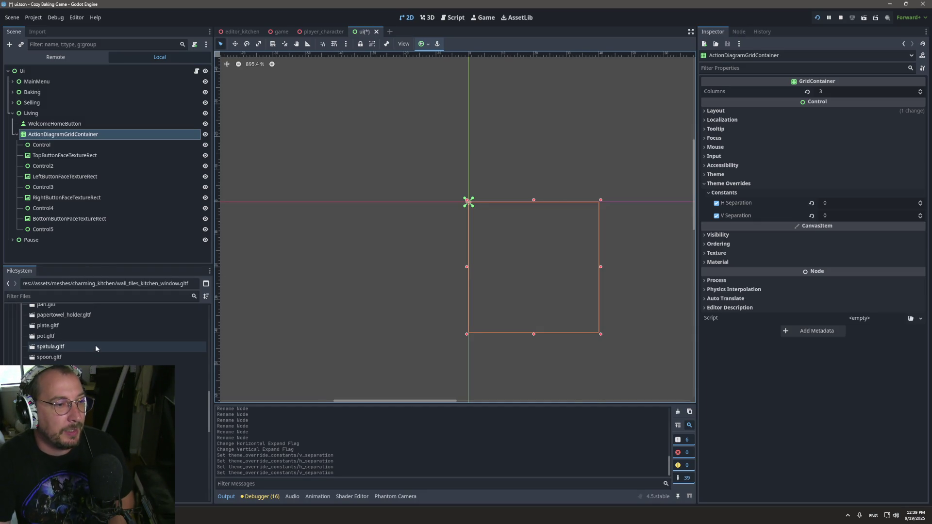
- Quick-load open-chest.svg as the RightButtonFaceTextureRect texture
{"action": "scroll", "coordinate": [118, 337], "scroll_direction": "down", "scroll_amount": 10}
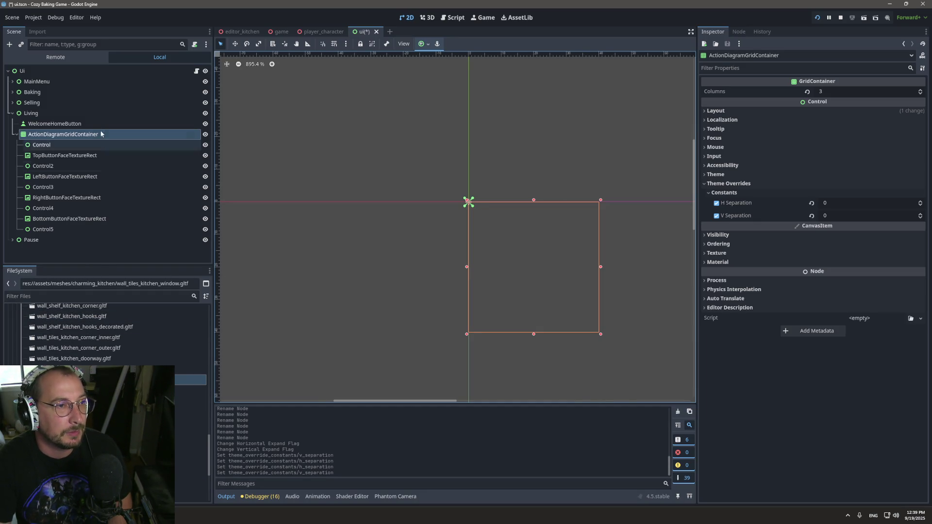
{"action": "left_click", "coordinate": [95, 199]}
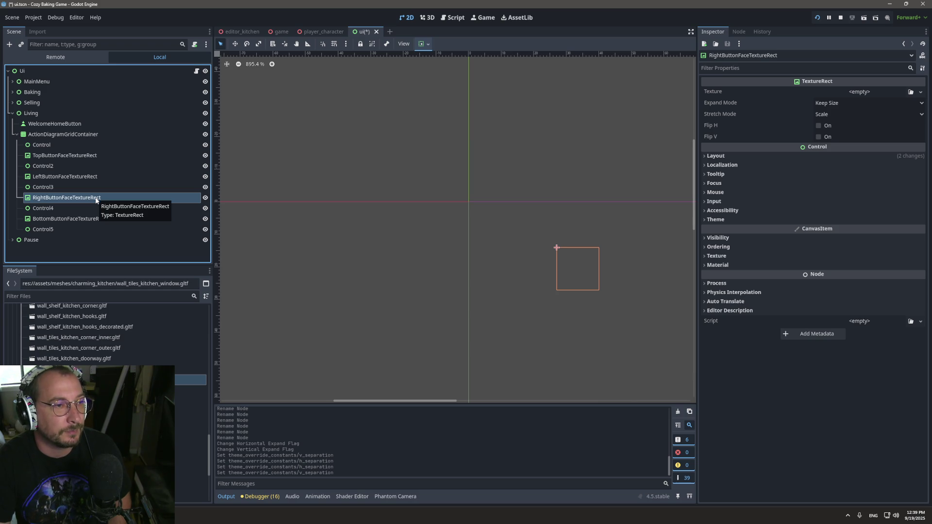
{"action": "left_click", "coordinate": [882, 92]}
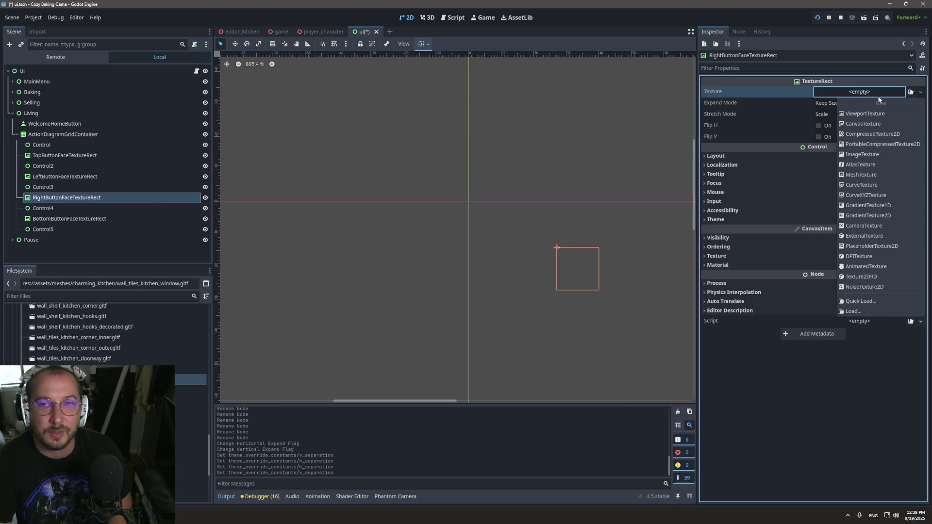
{"action": "left_click", "coordinate": [860, 301]}
{"action": "type", "text": "ope"}
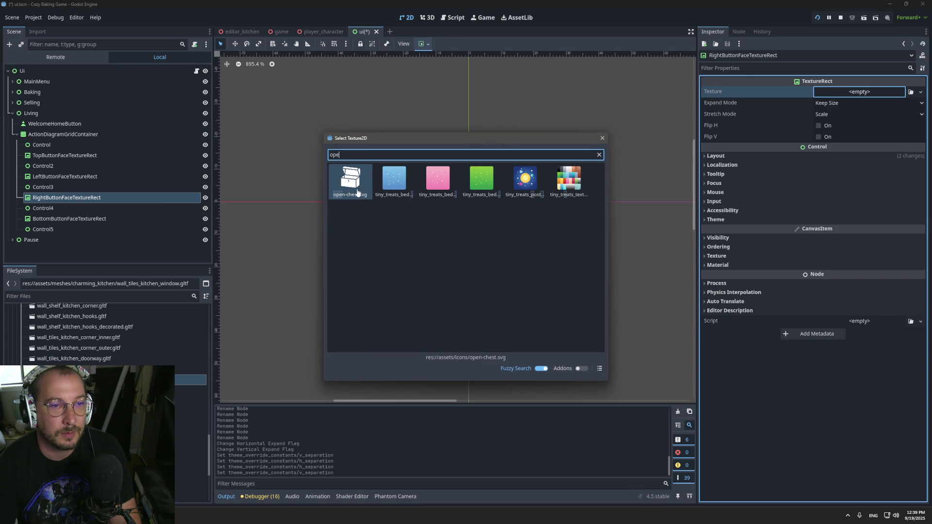
{"action": "double_click", "coordinate": [356, 190]}
- Set the texture's Expand Mode to Fit Width and save the scene
{"action": "left_click", "coordinate": [101, 198]}
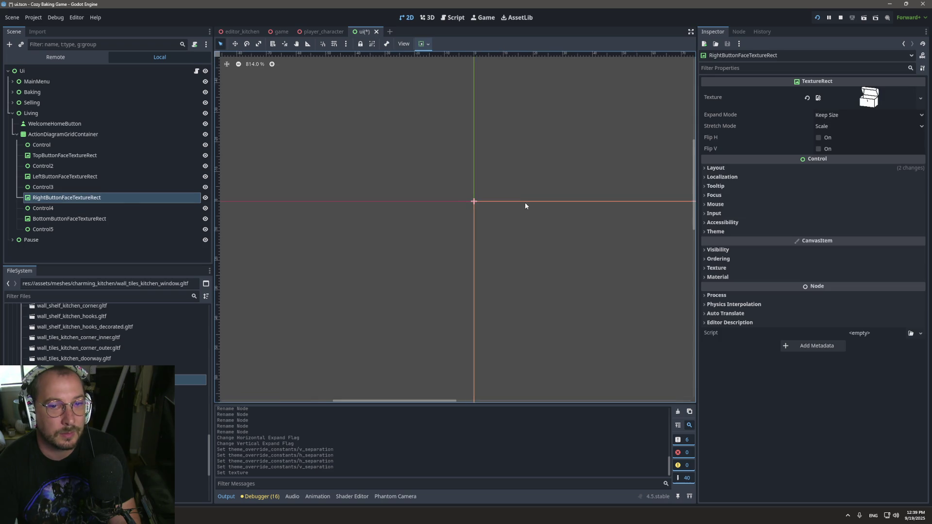
{"action": "scroll", "coordinate": [427, 255], "scroll_direction": "down", "scroll_amount": 3}
{"action": "scroll", "coordinate": [392, 273], "scroll_direction": "down", "scroll_amount": 7}
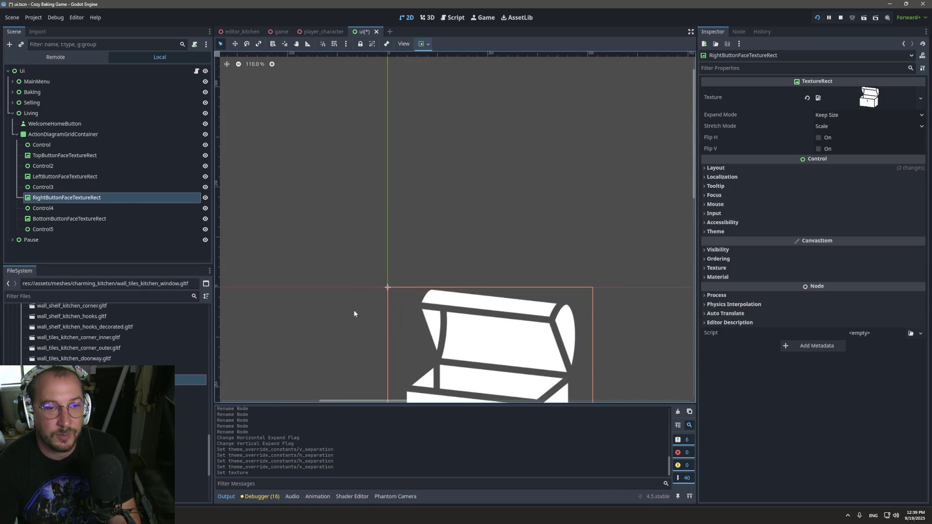
{"action": "left_click_drag", "start_coordinate": [352, 288], "coordinate": [348, 139]}
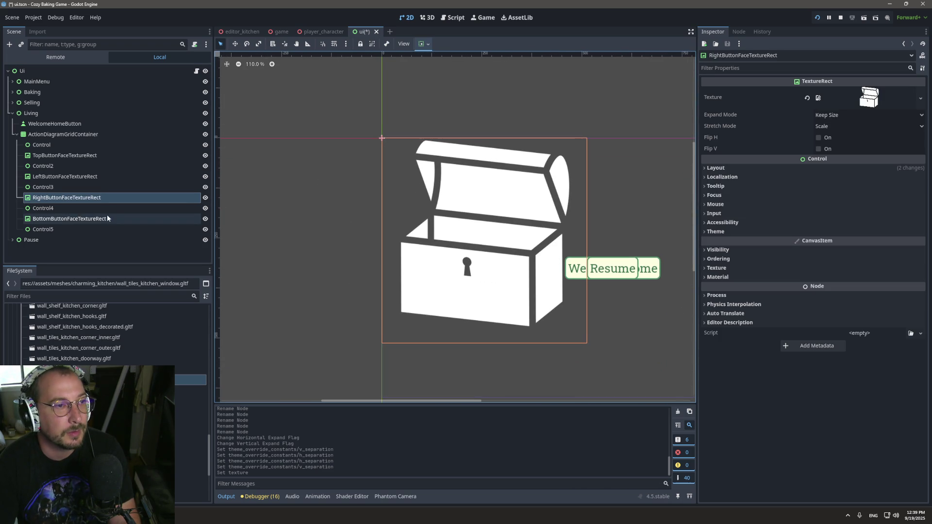
{"action": "left_click", "coordinate": [838, 114]}
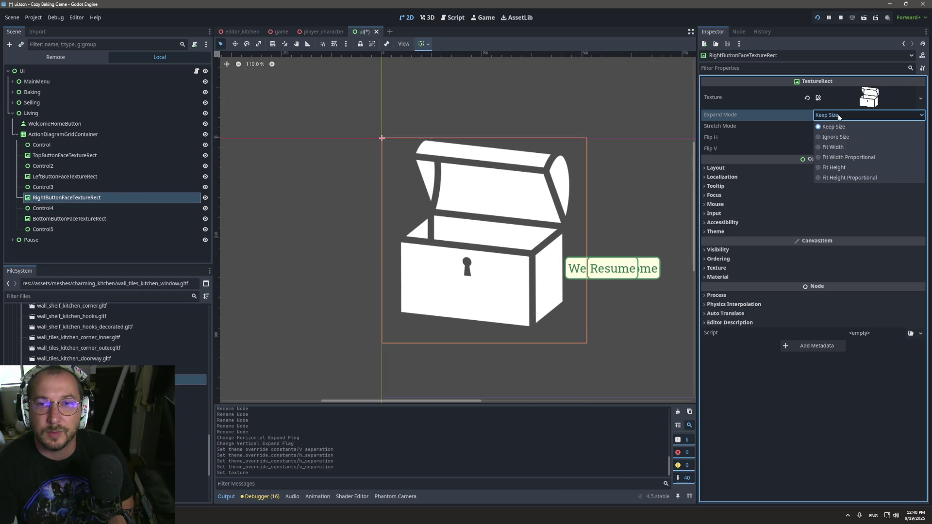
{"action": "left_click", "coordinate": [828, 150]}
{"action": "scroll", "coordinate": [291, 195], "scroll_direction": "up", "scroll_amount": 5}
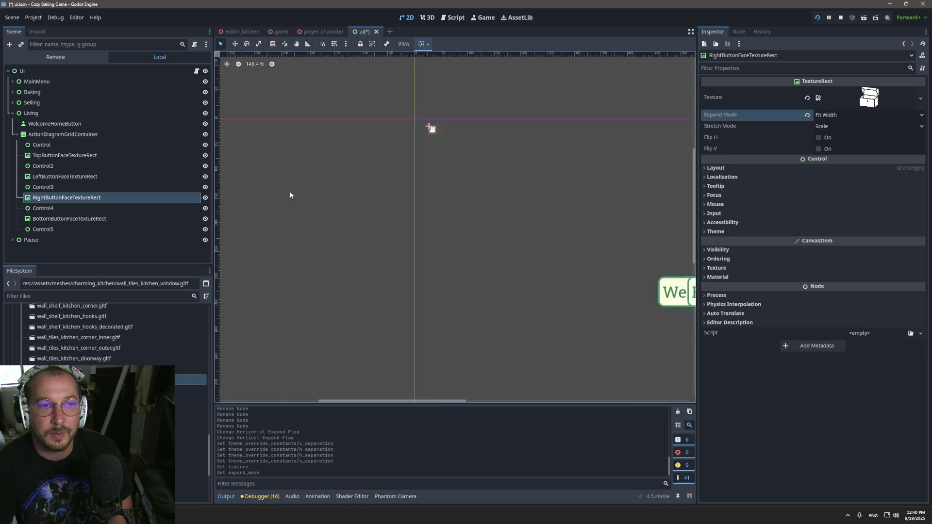
{"action": "scroll", "coordinate": [285, 256], "scroll_direction": "up", "scroll_amount": 4}
{"action": "scroll", "coordinate": [380, 299], "scroll_direction": "up", "scroll_amount": 4}
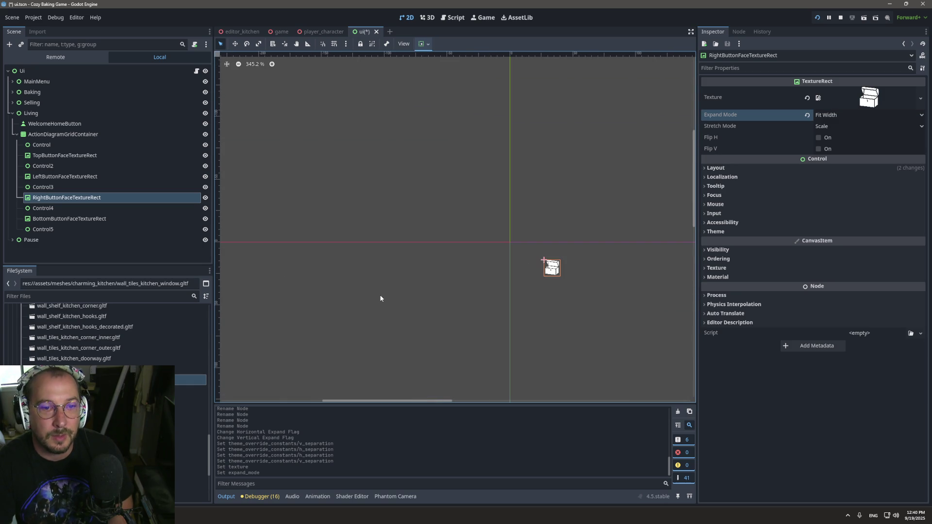
{"action": "left_click", "coordinate": [380, 298]}
{"action": "key", "text": "ctrl+s"}
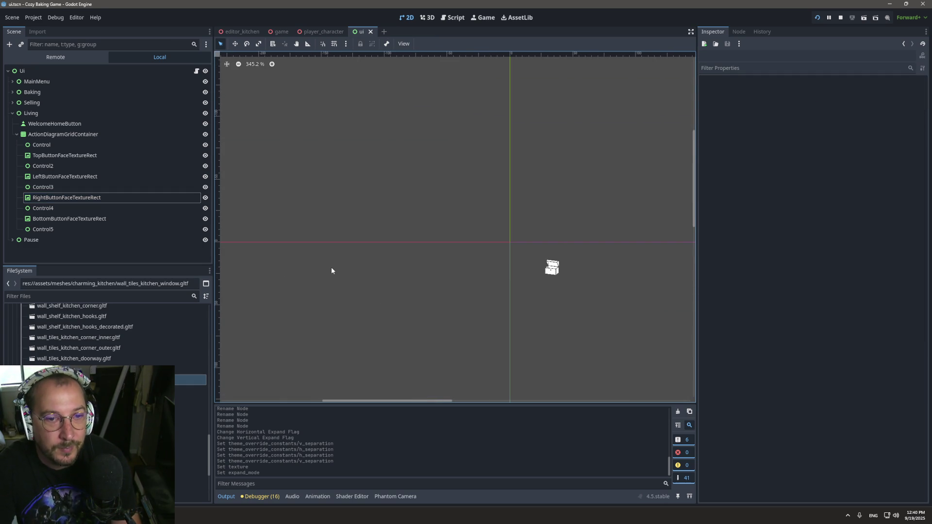
{"action": "left_click", "coordinate": [549, 268]}
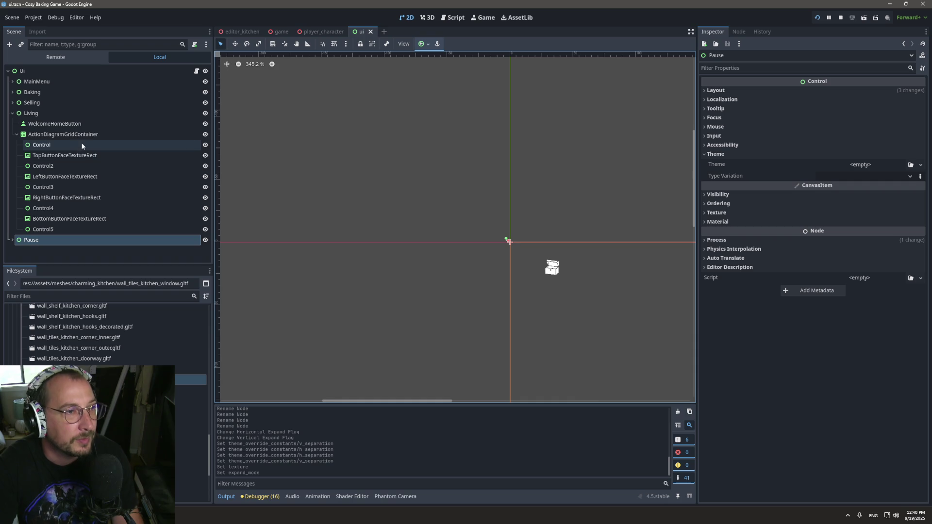
- Add a Button child under Living and nest ActionDiagramGridContainer inside it
{"action": "left_click", "coordinate": [83, 199]}
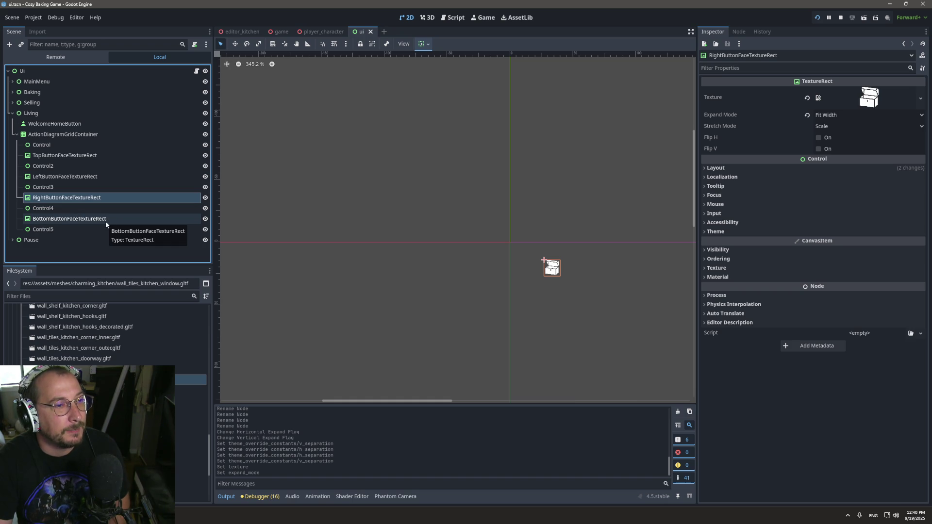
{"action": "left_click", "coordinate": [56, 136]}
{"action": "left_click", "coordinate": [39, 115]}
{"action": "right_click", "coordinate": [39, 115]}
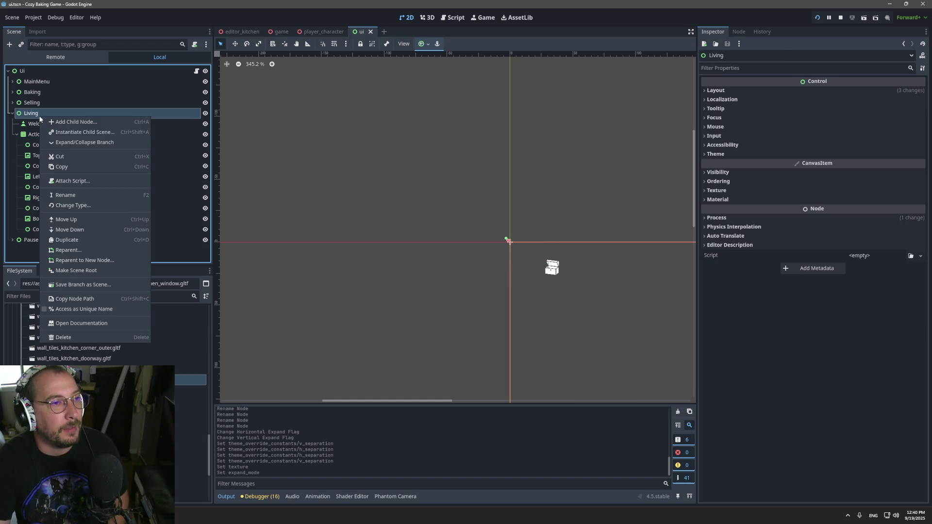
{"action": "key", "text": "Escape"}
{"action": "key", "text": "ctrl+a"}
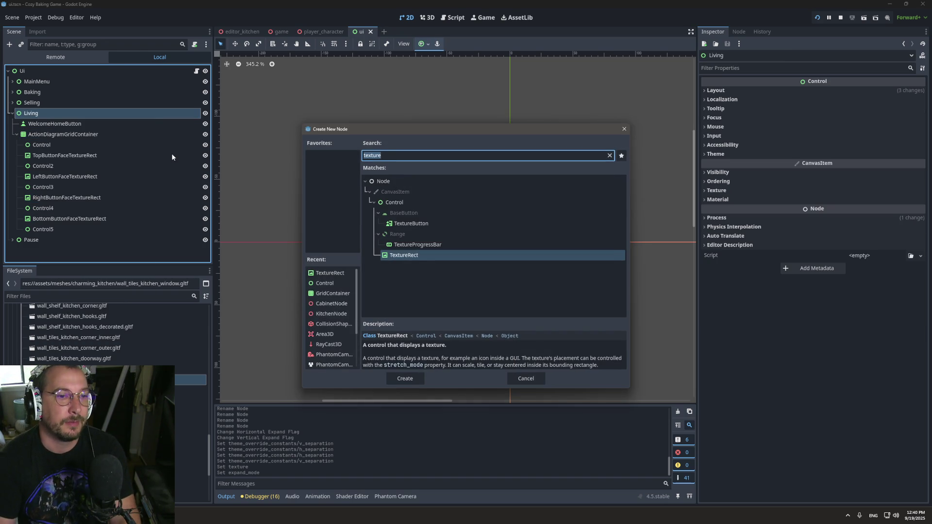
{"action": "type", "text": "Button"}
{"action": "key", "text": "Return"}
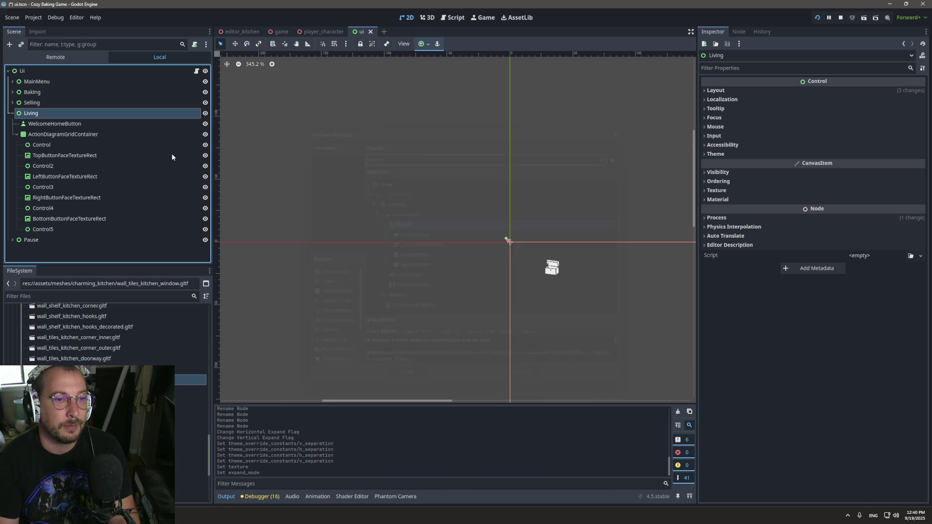
{"action": "left_click_drag", "start_coordinate": [49, 134], "coordinate": [54, 241]}
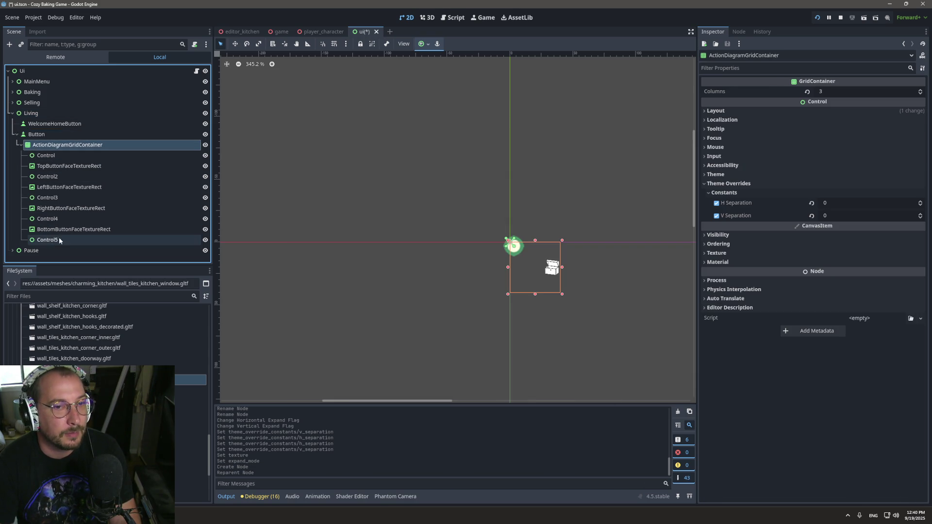
{"action": "left_click", "coordinate": [46, 135]}
- Try the Full Rect anchor preset on the Button, then undo it and the Button wrapper
{"action": "left_click", "coordinate": [50, 144]}
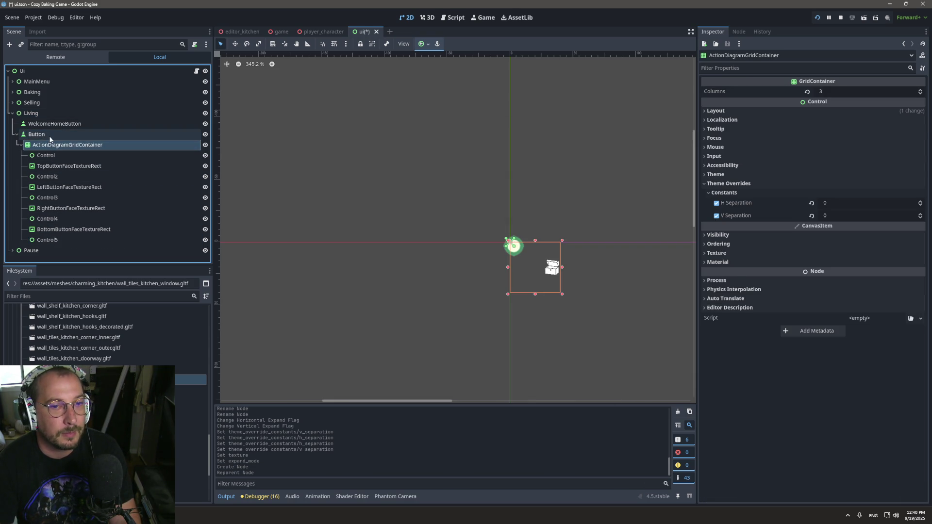
{"action": "left_click", "coordinate": [29, 135]}
{"action": "left_click", "coordinate": [424, 44]}
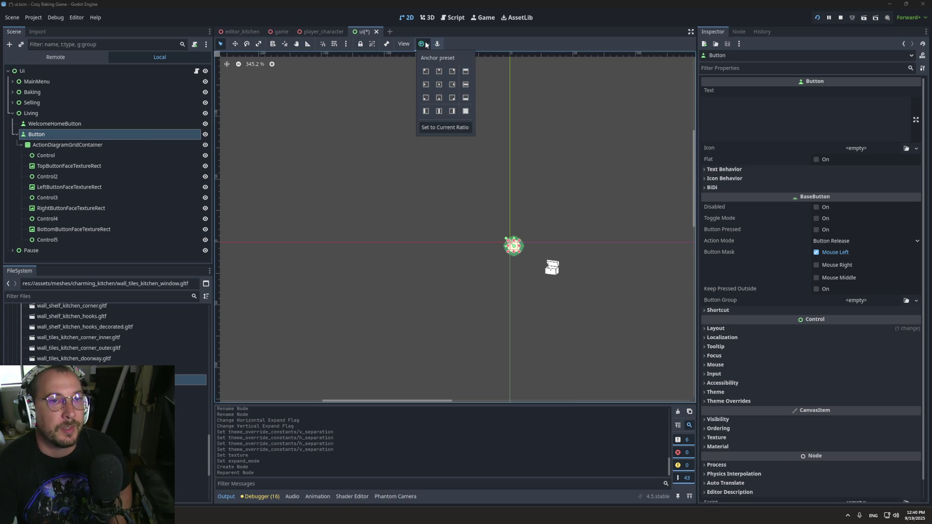
{"action": "left_click", "coordinate": [467, 115]}
{"action": "left_click", "coordinate": [467, 114]}
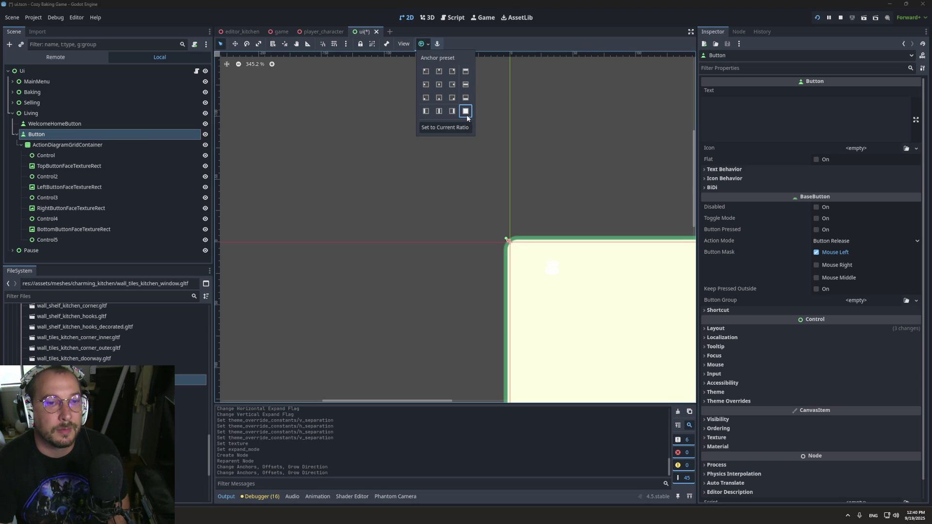
{"action": "left_click", "coordinate": [426, 45]}
{"action": "left_click", "coordinate": [427, 47]}
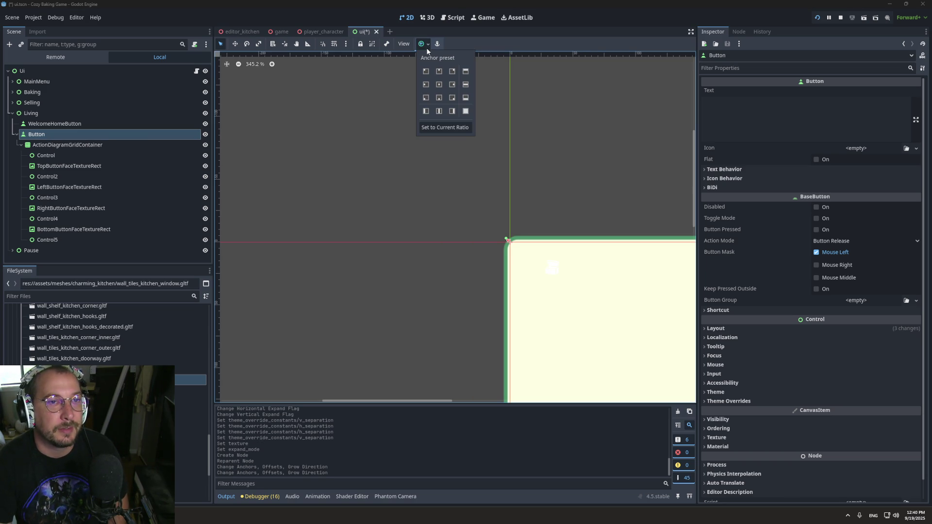
{"action": "left_click", "coordinate": [96, 144]}
{"action": "key", "text": "ctrl+z"}
{"action": "key", "text": "ctrl+z"}
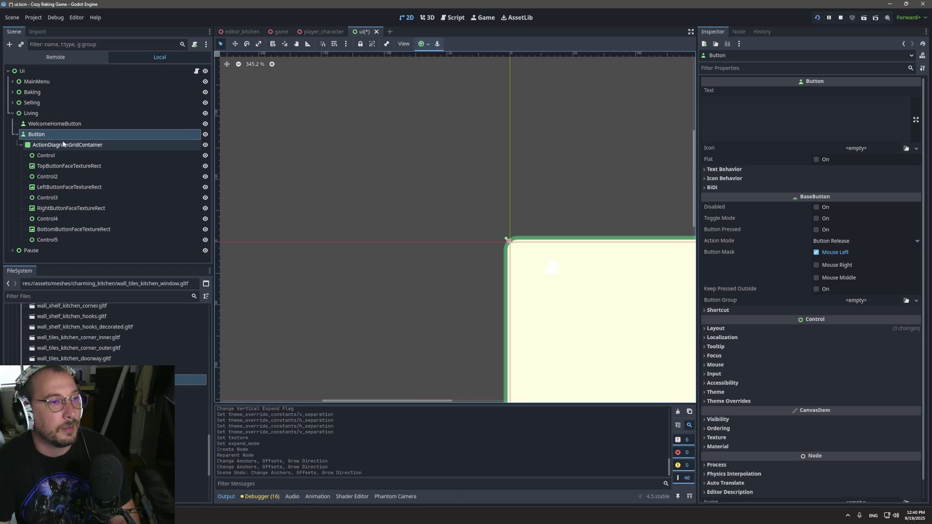
{"action": "key", "text": "ctrl+z"}
{"action": "key", "text": "ctrl+z"}
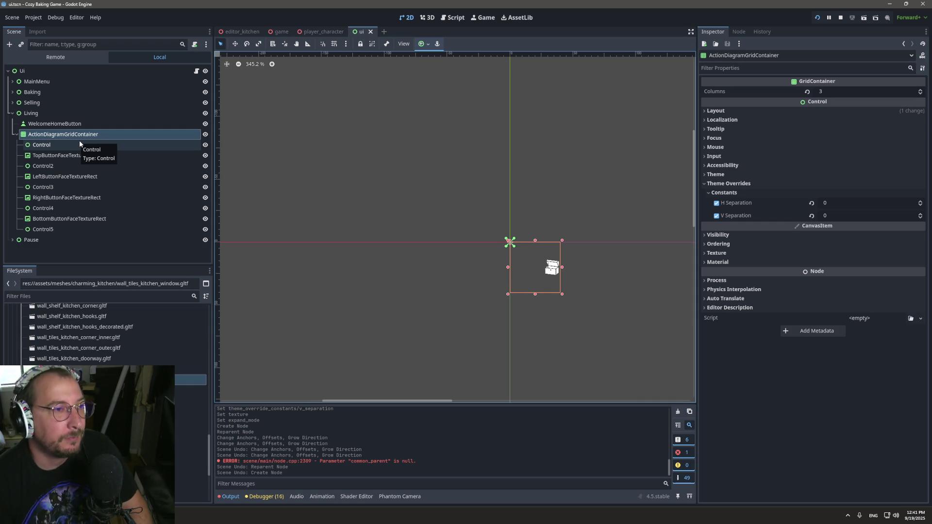
- Add a Panel child under Living and nest ActionDiagramGridContainer inside it
{"action": "right_click", "coordinate": [40, 111]}
{"action": "left_click", "coordinate": [54, 114]}
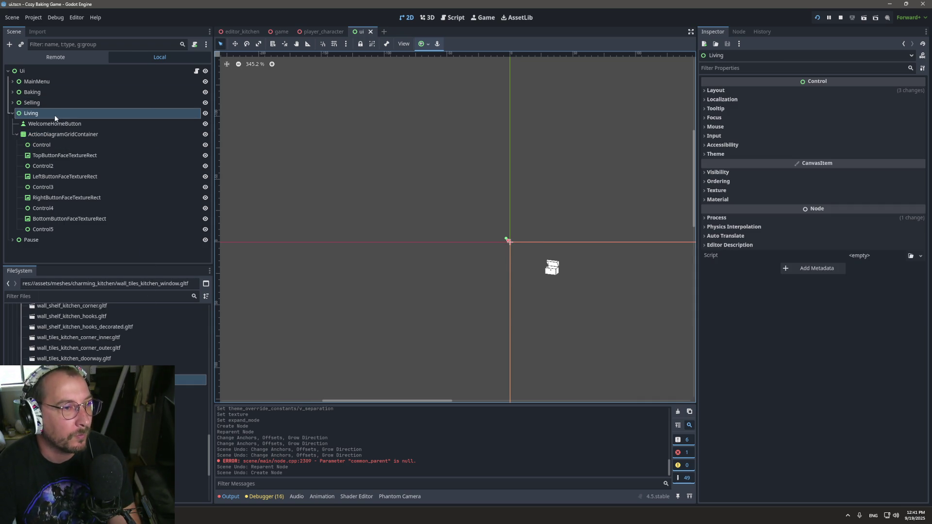
{"action": "type", "text": "Panel"}
{"action": "key", "text": "Return"}
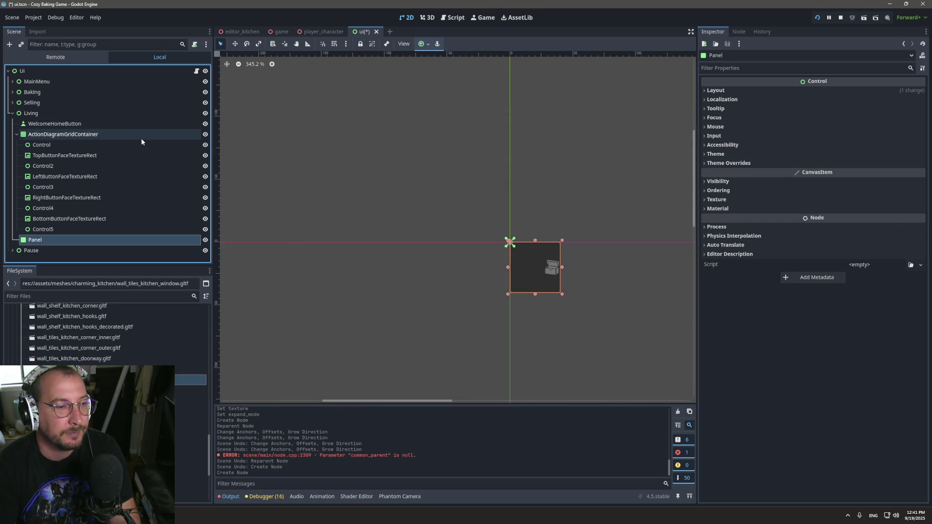
{"action": "left_click_drag", "start_coordinate": [57, 139], "coordinate": [45, 241]}
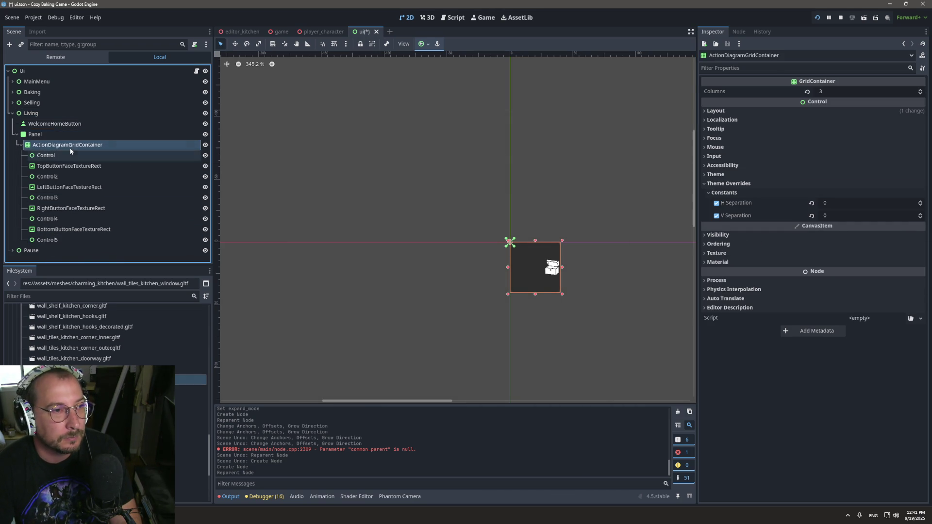
- Check the Panel and grid container selection, then save the scene
{"action": "left_click", "coordinate": [40, 134]}
{"action": "left_click", "coordinate": [45, 146]}
{"action": "left_click", "coordinate": [44, 136]}
{"action": "left_click", "coordinate": [49, 146]}
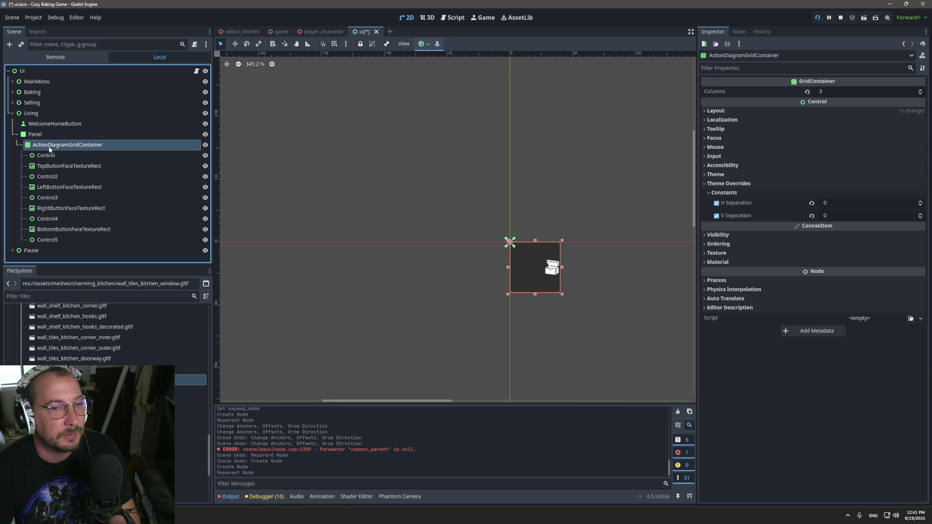
{"action": "left_click", "coordinate": [52, 135]}
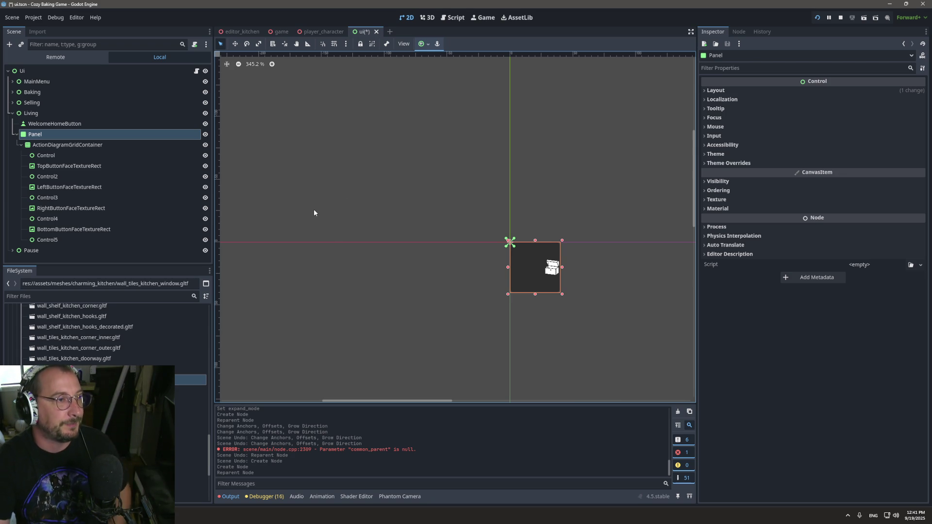
{"action": "scroll", "coordinate": [499, 186], "scroll_direction": "down", "scroll_amount": 4}
{"action": "key", "text": "ctrl+s"}
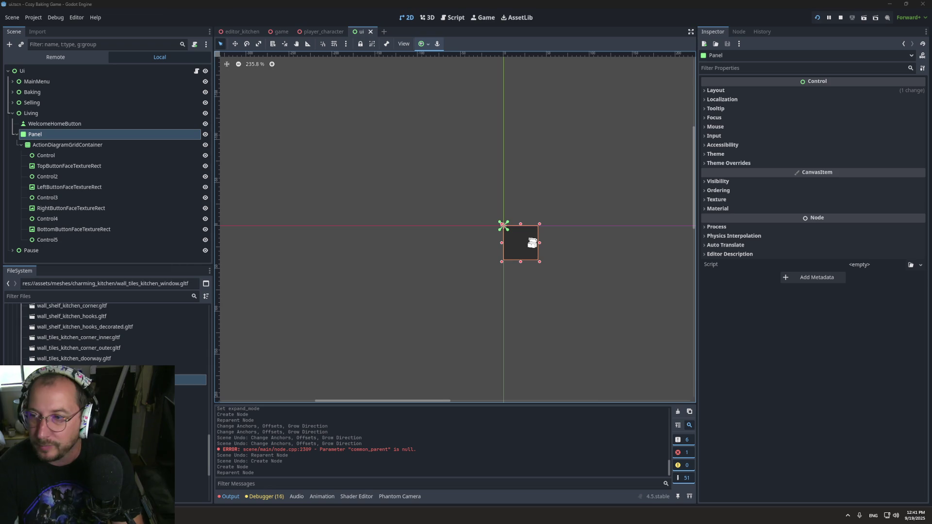